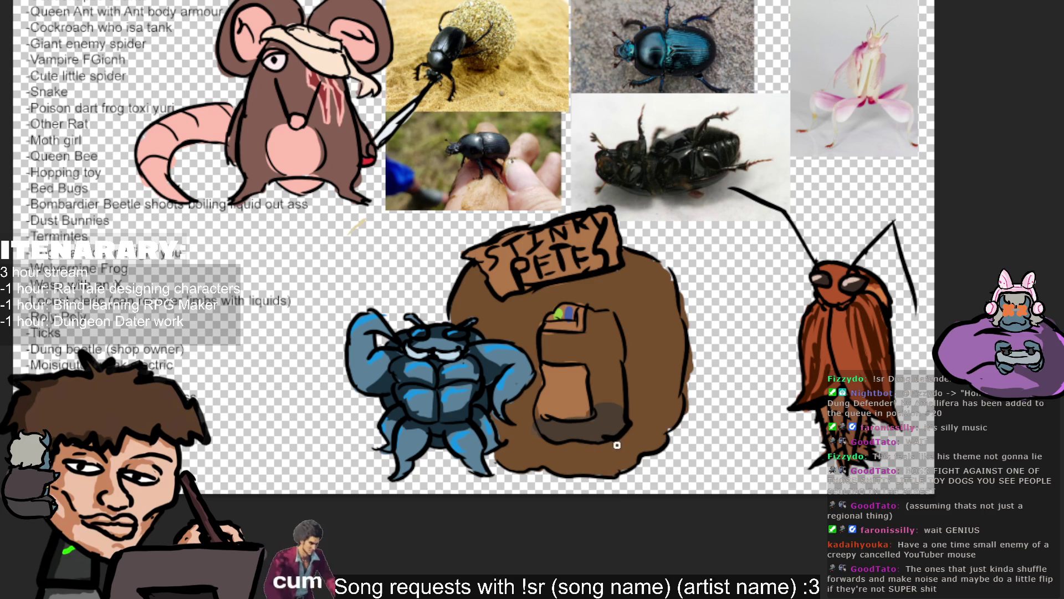
# Step: Sample the tin's brown, shade its right side darker, and shift the Stinky Pete artwork up-right
pyautogui.keyDown('alt'); pyautogui.click(556, 420); pyautogui.keyUp('alt')
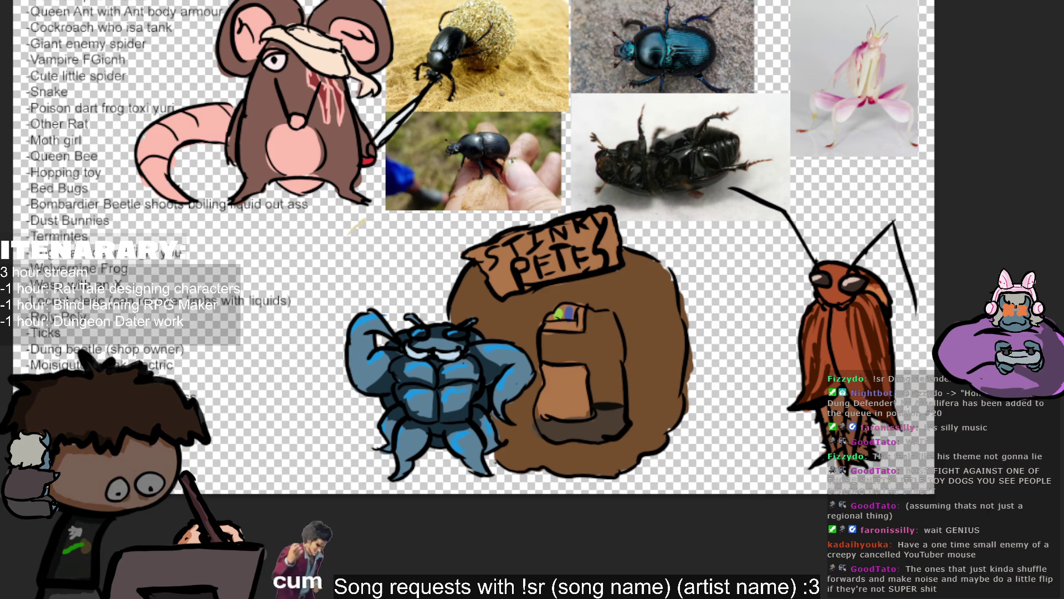
pyautogui.moveTo(648, 380)
pyautogui.mouseDown()
pyautogui.moveTo(599, 374)
pyautogui.moveTo(601, 395)
pyautogui.moveTo(623, 402)
pyautogui.moveTo(593, 363)
pyautogui.mouseUp()
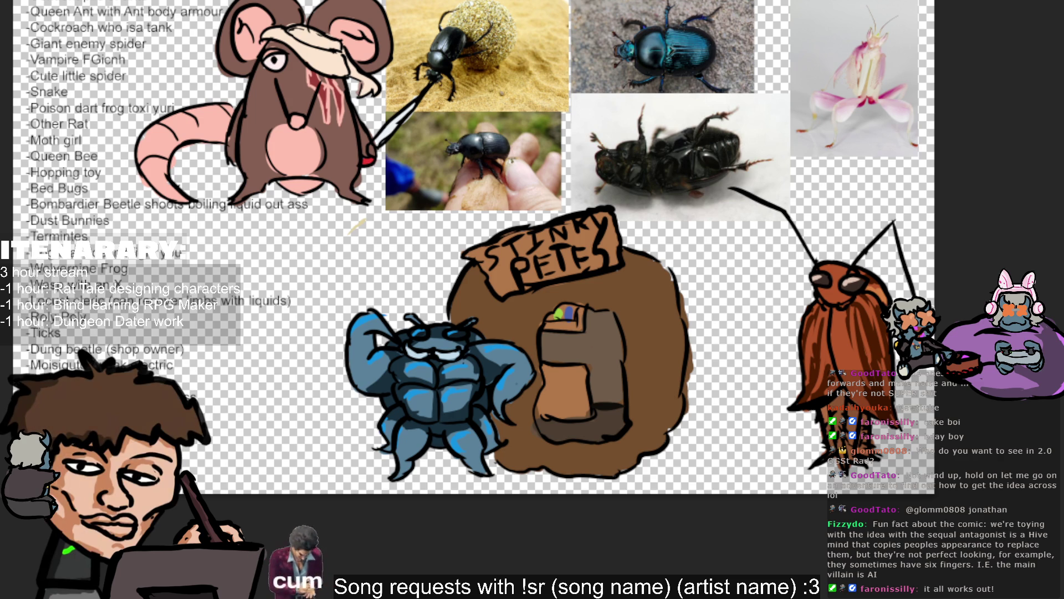
pyautogui.moveTo(748, 206)
pyautogui.mouseDown()
pyautogui.moveTo(823, 192)
pyautogui.moveTo(802, 206)
pyautogui.mouseUp()
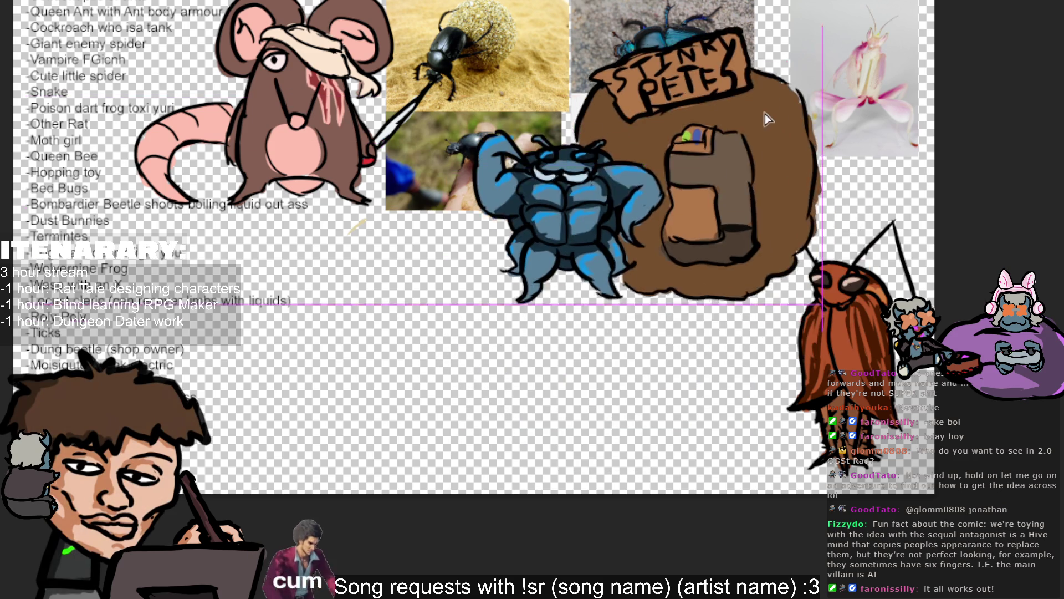
# Step: Reposition and rescale the Stinky Pete artwork, hide the beetle photos, and shrink the pasted moth photo
pyautogui.moveTo(721, 318)
pyautogui.mouseDown()
pyautogui.moveTo(713, 304)
pyautogui.moveTo(787, 94)
pyautogui.moveTo(901, 62)
pyautogui.moveTo(819, 71)
pyautogui.moveTo(844, 88)
pyautogui.mouseUp()
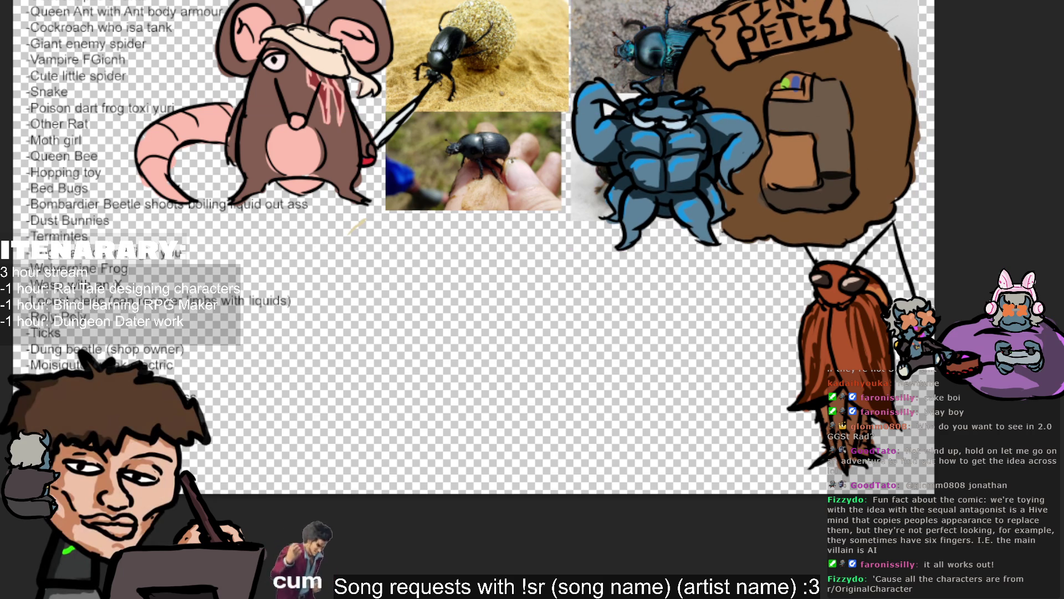
pyautogui.press('Delete')
pyautogui.press('Delete')
pyautogui.press('Delete')
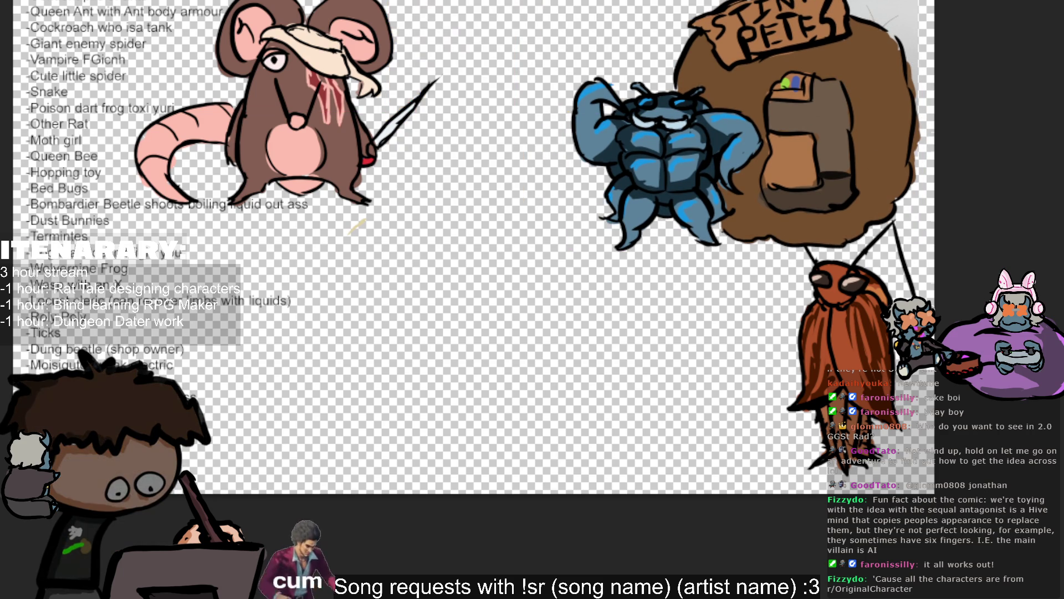
pyautogui.press('Delete')
pyautogui.press('Delete')
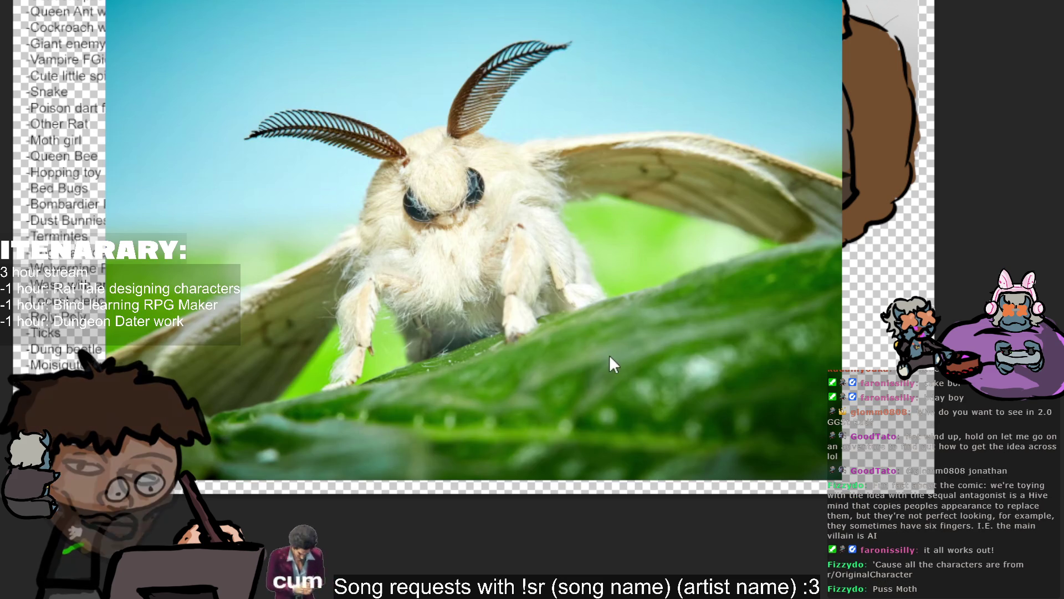
pyautogui.hotkey('ctrl', 't')
pyautogui.moveTo(842, 240)
pyautogui.mouseDown()
pyautogui.moveTo(701, 199)
pyautogui.moveTo(336, 176)
pyautogui.moveTo(825, 271)
pyautogui.moveTo(860, 248)
pyautogui.moveTo(880, 165)
pyautogui.moveTo(896, 233)
pyautogui.mouseUp()
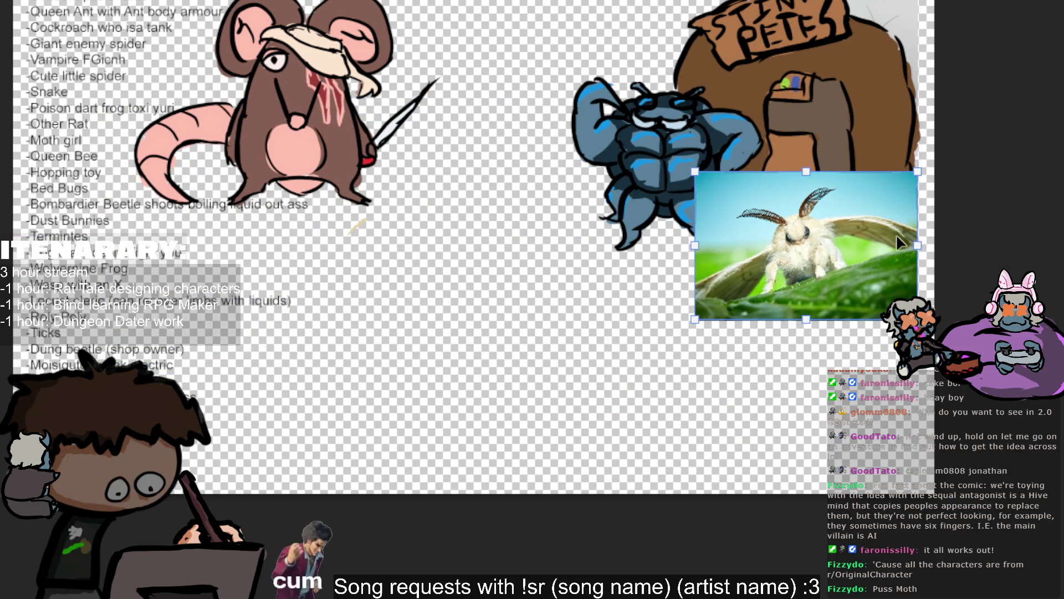
# Step: Commit the first moth photo, paste a second moth at the lower right, and raise the first
pyautogui.press('Return')
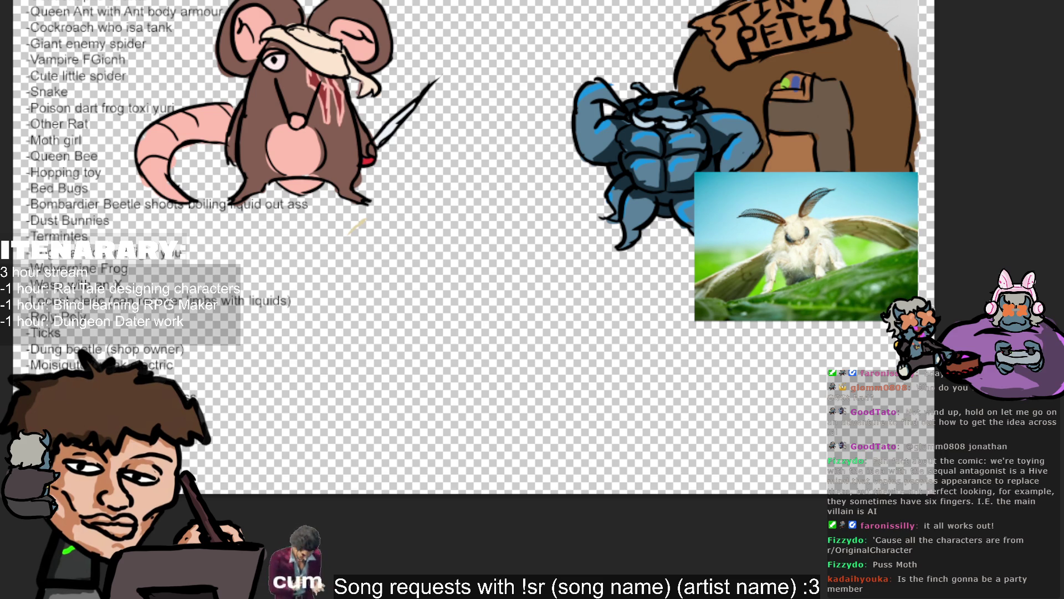
pyautogui.hotkey('ctrl', 'v')
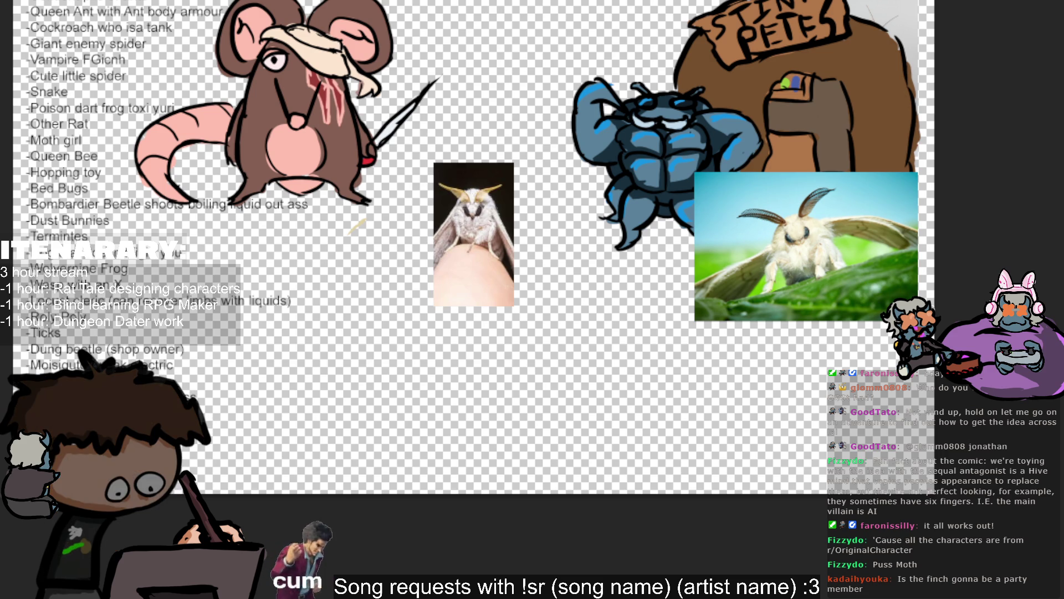
pyautogui.click(499, 241)
pyautogui.moveTo(507, 241)
pyautogui.mouseDown()
pyautogui.moveTo(576, 234)
pyautogui.moveTo(844, 298)
pyautogui.moveTo(832, 323)
pyautogui.moveTo(874, 355)
pyautogui.mouseUp()
pyautogui.press('Return')
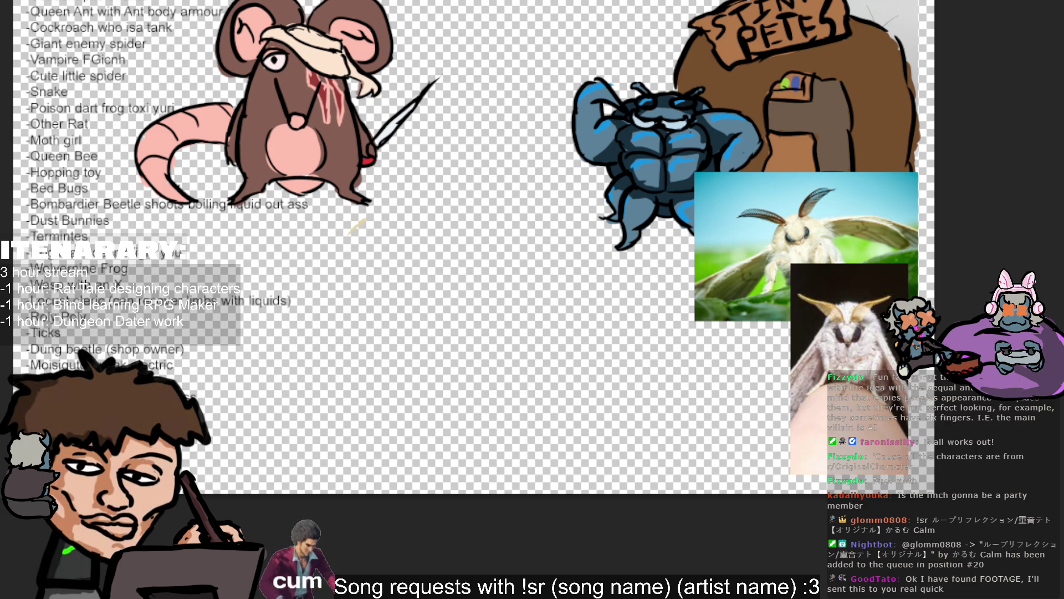
pyautogui.moveTo(805, 246); pyautogui.dragTo(806, 166)
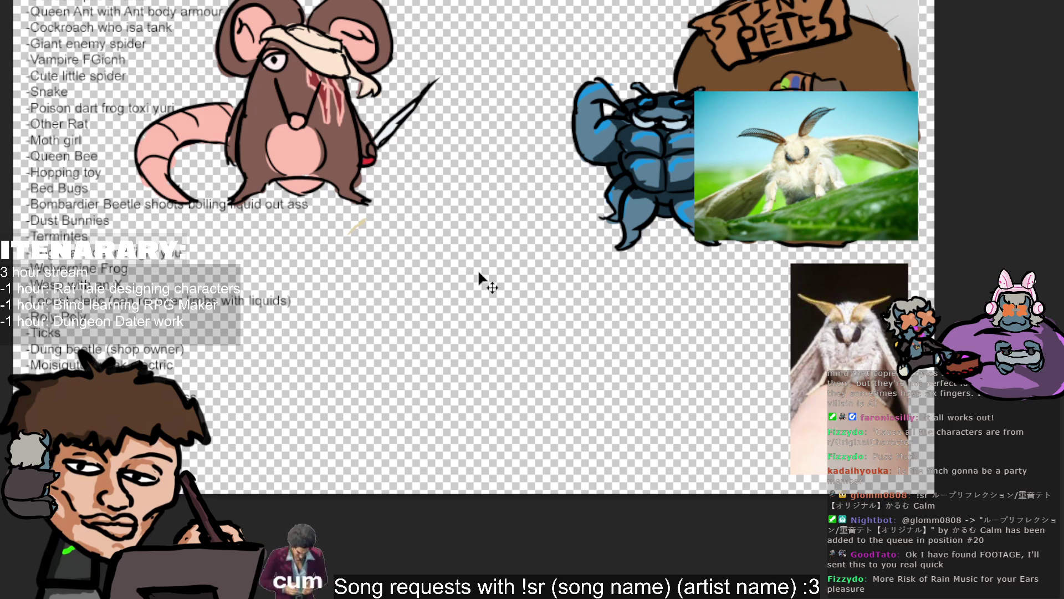
# Step: Duplicate the layer and scale down the character list text
pyautogui.click(291, 115)
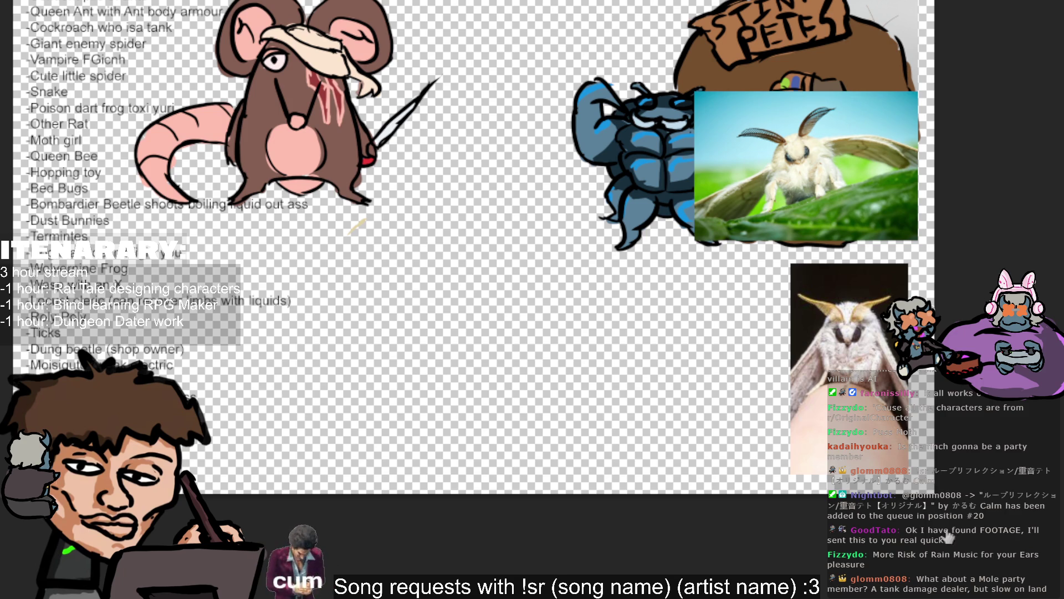
pyautogui.hotkey('ctrl', 'j')
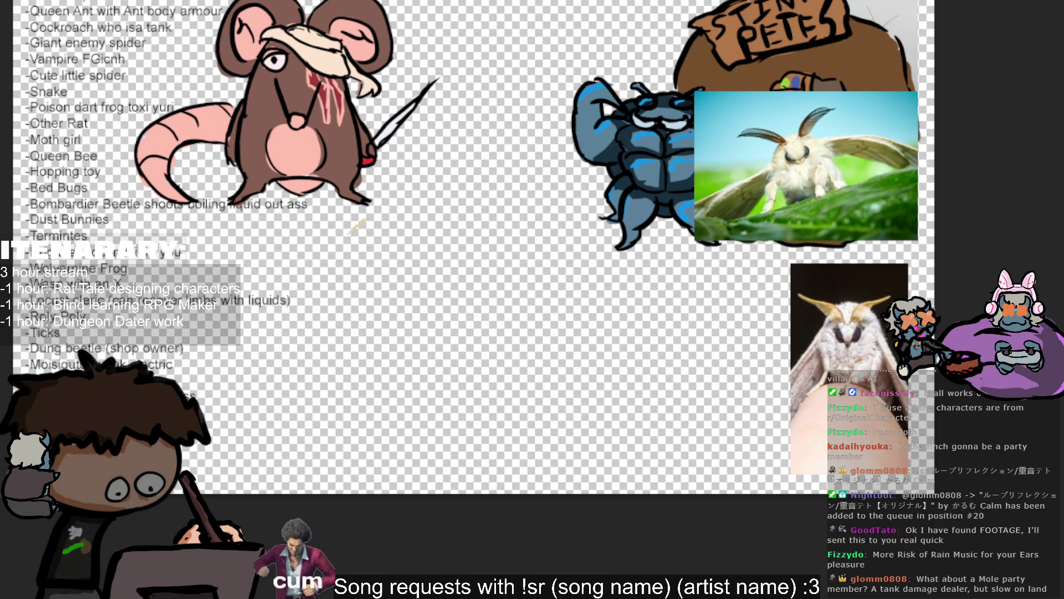
pyautogui.click(183, 225)
pyautogui.moveTo(298, 243); pyautogui.dragTo(262, 212)
# Step: Commit the reduced size of the character list text
pyautogui.press('Return')
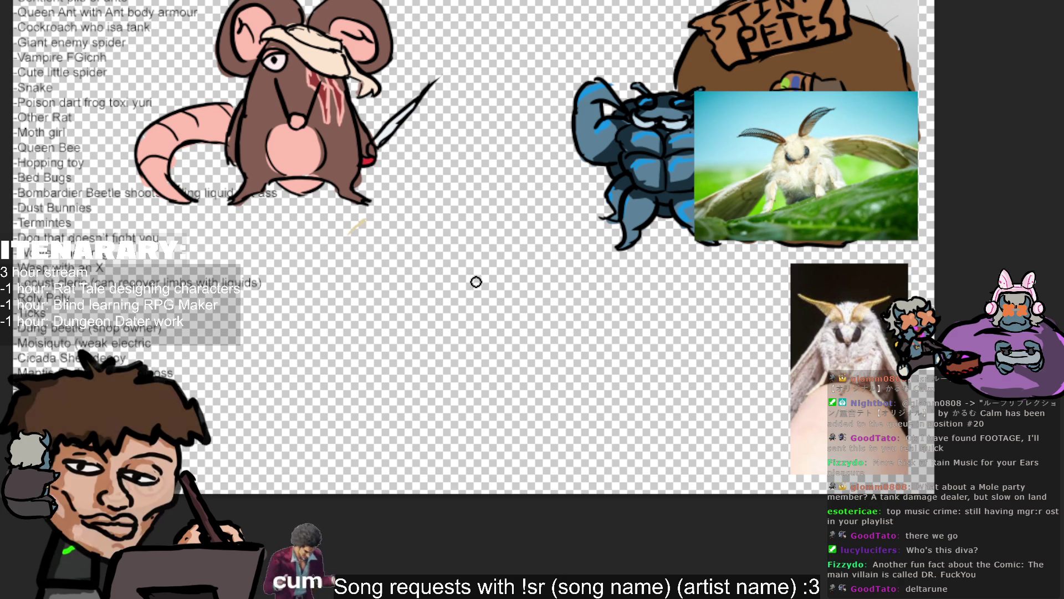
# Step: Sketch a scalloped, cloud-like round head outline with a closed inner oval, undoing stray strokes
pyautogui.moveTo(492, 300); pyautogui.dragTo(490, 326)
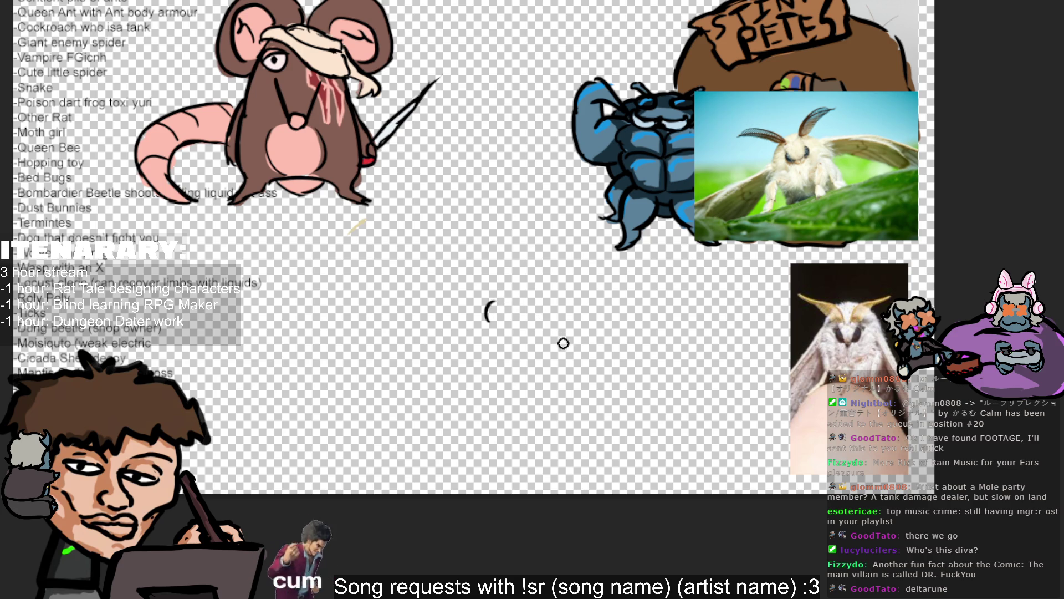
pyautogui.hotkey('ctrl', 'z')
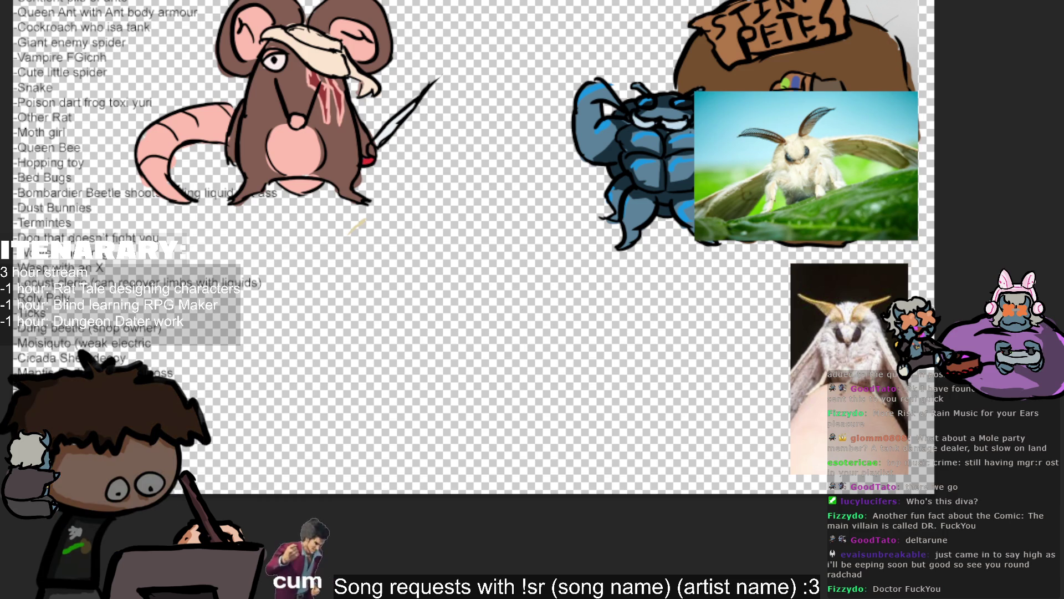
pyautogui.moveTo(444, 265)
pyautogui.mouseDown()
pyautogui.moveTo(442, 282)
pyautogui.moveTo(441, 260)
pyautogui.moveTo(470, 250)
pyautogui.moveTo(493, 267)
pyautogui.mouseUp()
pyautogui.hotkey('ctrl', 'z')
pyautogui.press('t')
pyautogui.moveTo(448, 251); pyautogui.dragTo(482, 250)
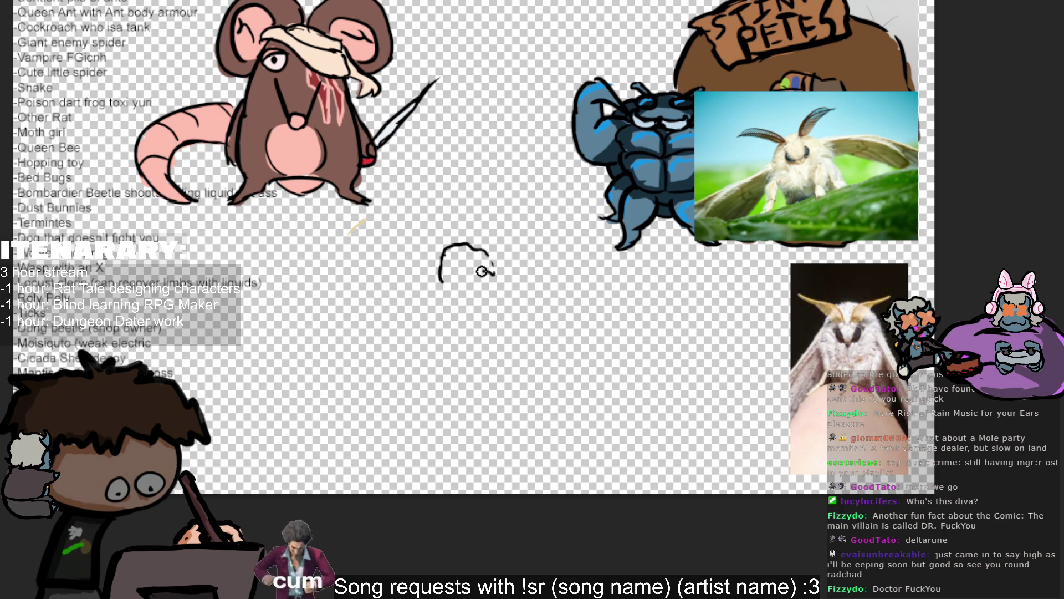
pyautogui.moveTo(445, 283); pyautogui.dragTo(484, 254)
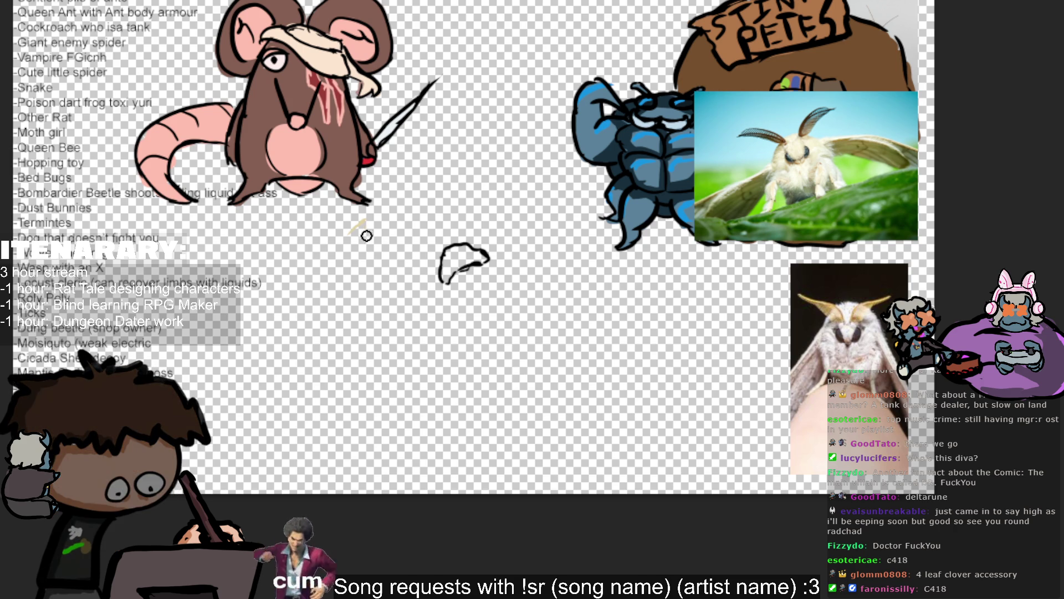
pyautogui.moveTo(482, 272)
pyautogui.mouseDown()
pyautogui.moveTo(446, 284)
pyautogui.moveTo(496, 280)
pyautogui.moveTo(471, 294)
pyautogui.moveTo(445, 277)
pyautogui.moveTo(471, 280)
pyautogui.moveTo(466, 269)
pyautogui.moveTo(488, 265)
pyautogui.moveTo(435, 272)
pyautogui.moveTo(468, 256)
pyautogui.mouseUp()
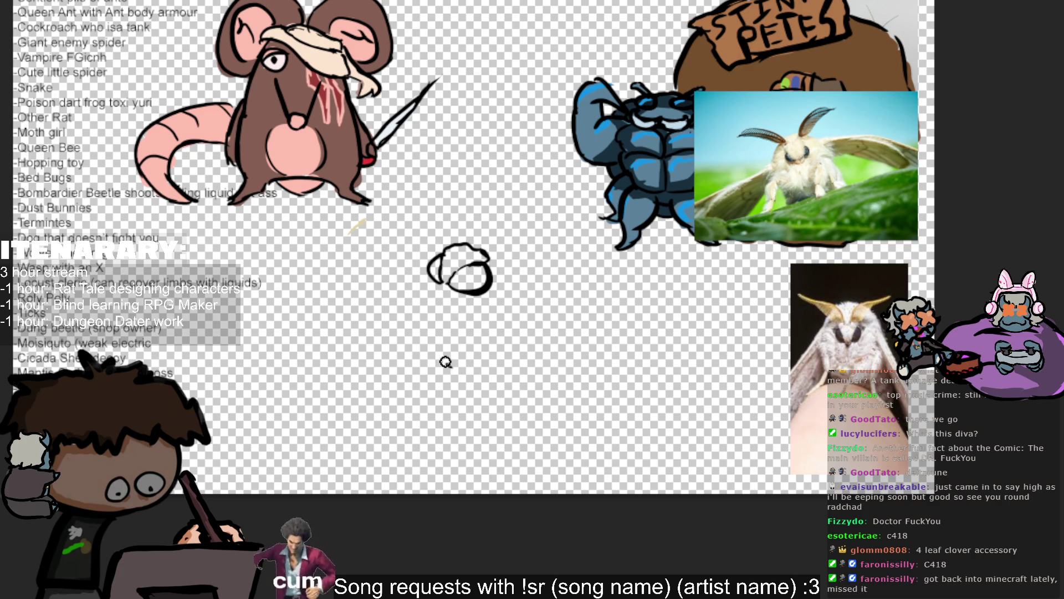
pyautogui.moveTo(430, 329); pyautogui.dragTo(431, 305)
pyautogui.hotkey('ctrl', 'z')
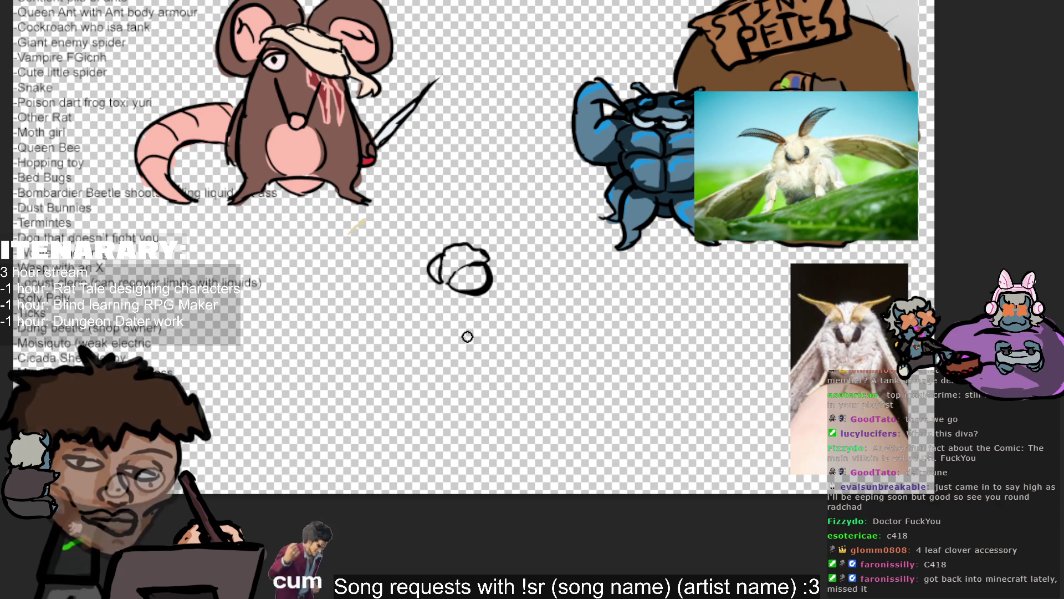
pyautogui.moveTo(460, 249)
pyautogui.mouseDown()
pyautogui.moveTo(486, 243)
pyautogui.moveTo(512, 301)
pyautogui.moveTo(474, 320)
pyautogui.moveTo(442, 316)
pyautogui.moveTo(424, 283)
pyautogui.moveTo(438, 283)
pyautogui.moveTo(436, 339)
pyautogui.mouseUp()
pyautogui.hotkey('ctrl', 'z')
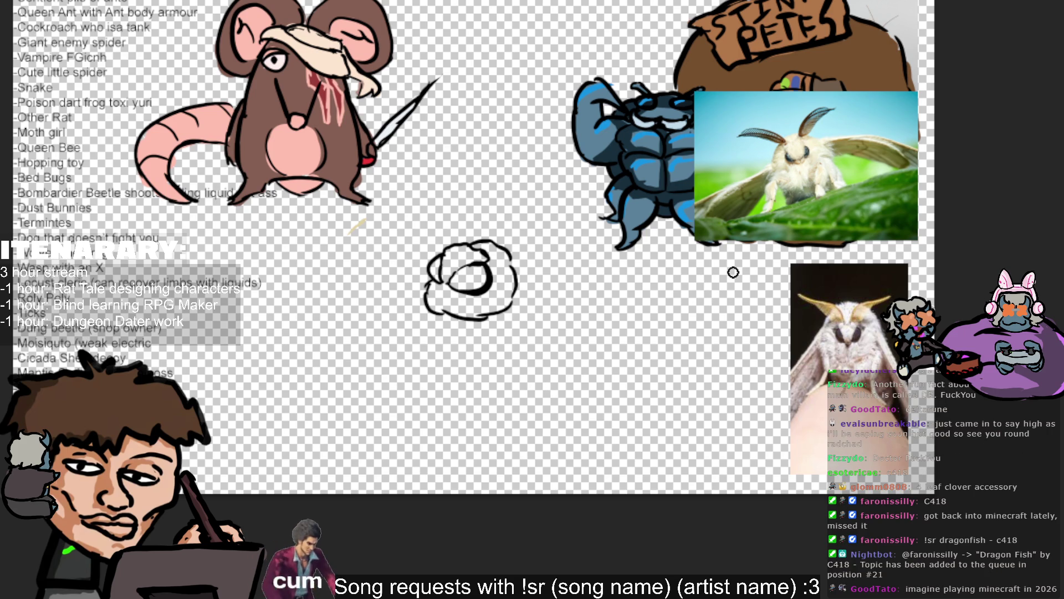
# Step: Add a scalloped bottom edge and the first curved body line beneath the head
pyautogui.moveTo(432, 313); pyautogui.dragTo(445, 339)
pyautogui.hotkey('ctrl', 'z')
pyautogui.moveTo(432, 312)
pyautogui.mouseDown()
pyautogui.moveTo(465, 329)
pyautogui.moveTo(495, 327)
pyautogui.mouseUp()
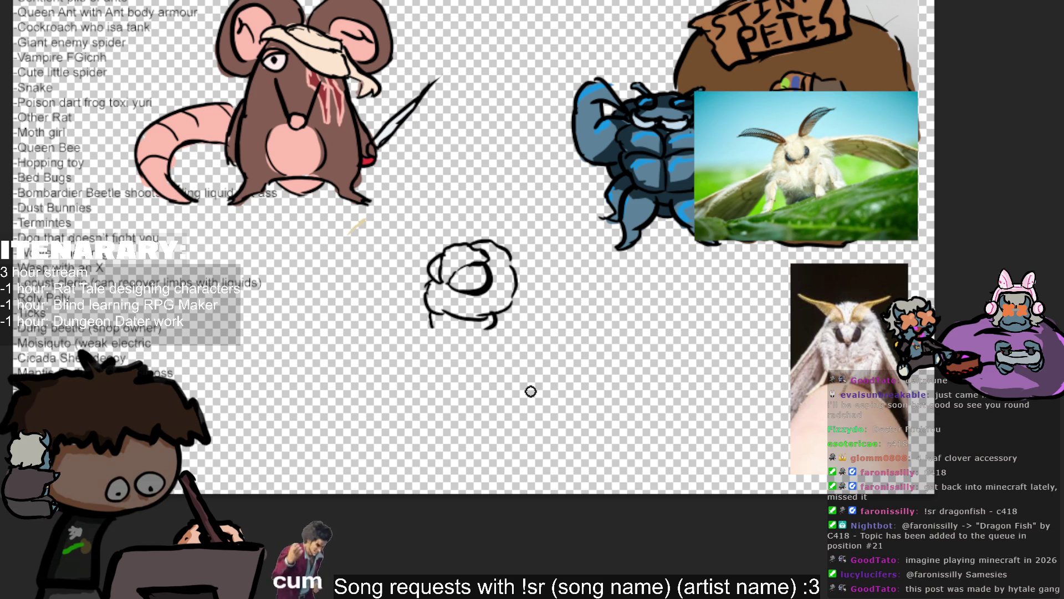
pyautogui.hotkey('ctrl', 'z')
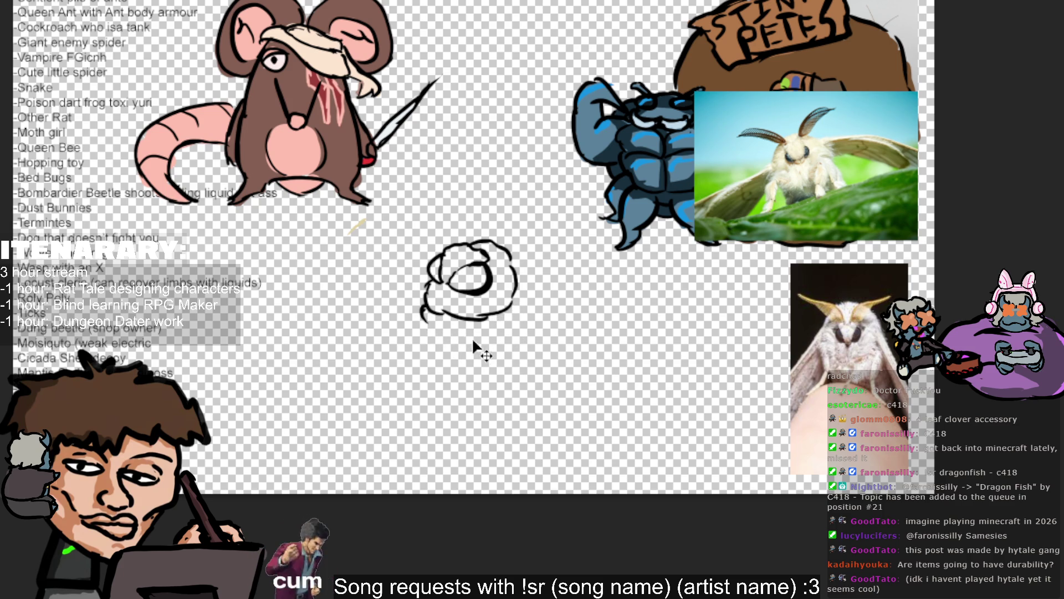
pyautogui.moveTo(421, 327)
pyautogui.mouseDown()
pyautogui.moveTo(419, 339)
pyautogui.moveTo(464, 361)
pyautogui.moveTo(449, 363)
pyautogui.moveTo(516, 333)
pyautogui.moveTo(525, 343)
pyautogui.mouseUp()
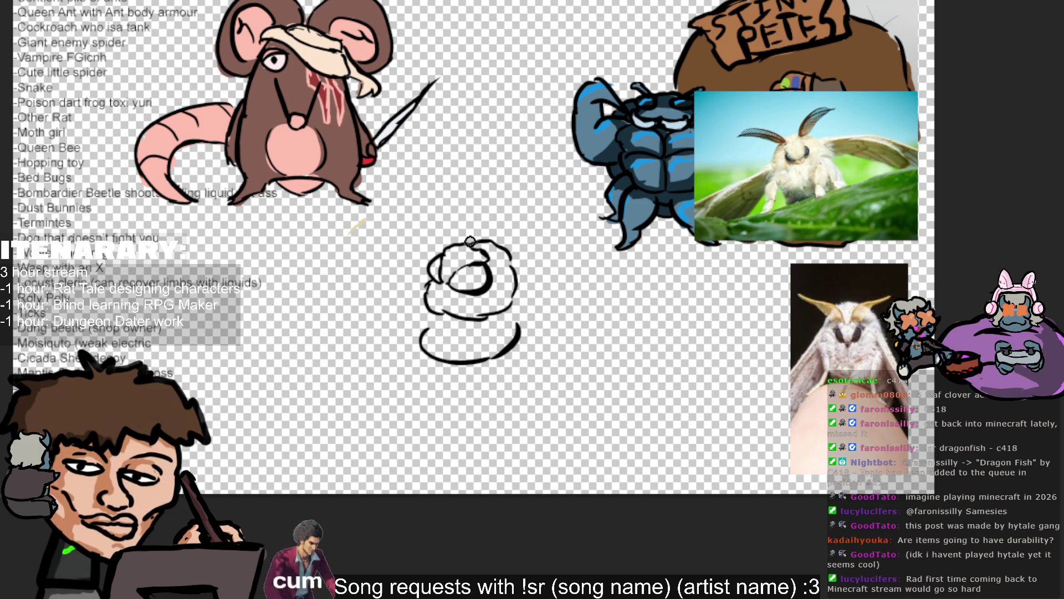
# Step: Draw the body's left and right sides after discarding a trial hatching stroke
pyautogui.moveTo(438, 302); pyautogui.dragTo(446, 349)
pyautogui.hotkey('ctrl', 'z')
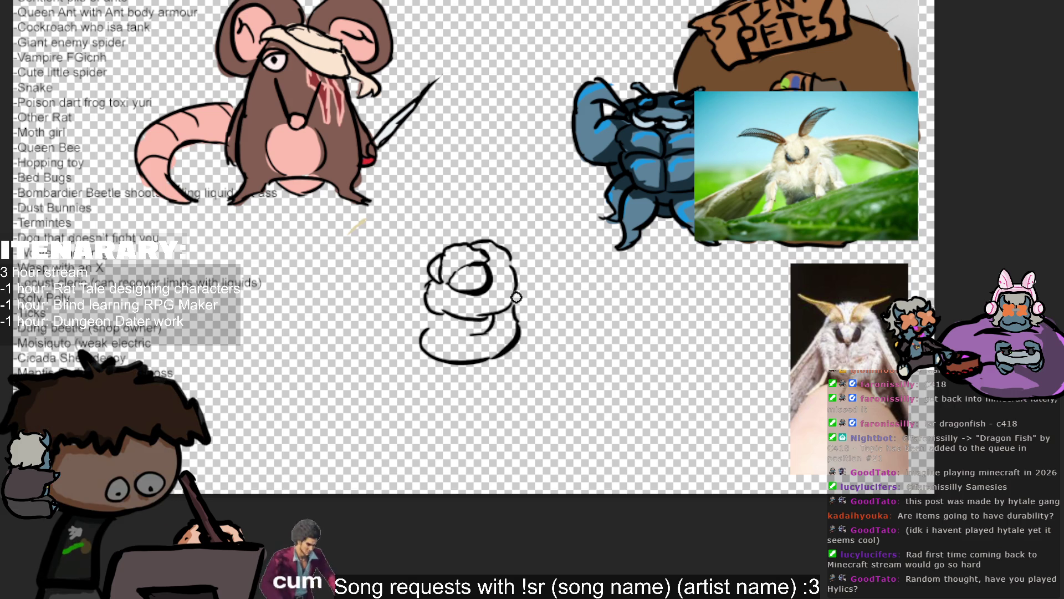
pyautogui.moveTo(428, 312); pyautogui.dragTo(450, 331)
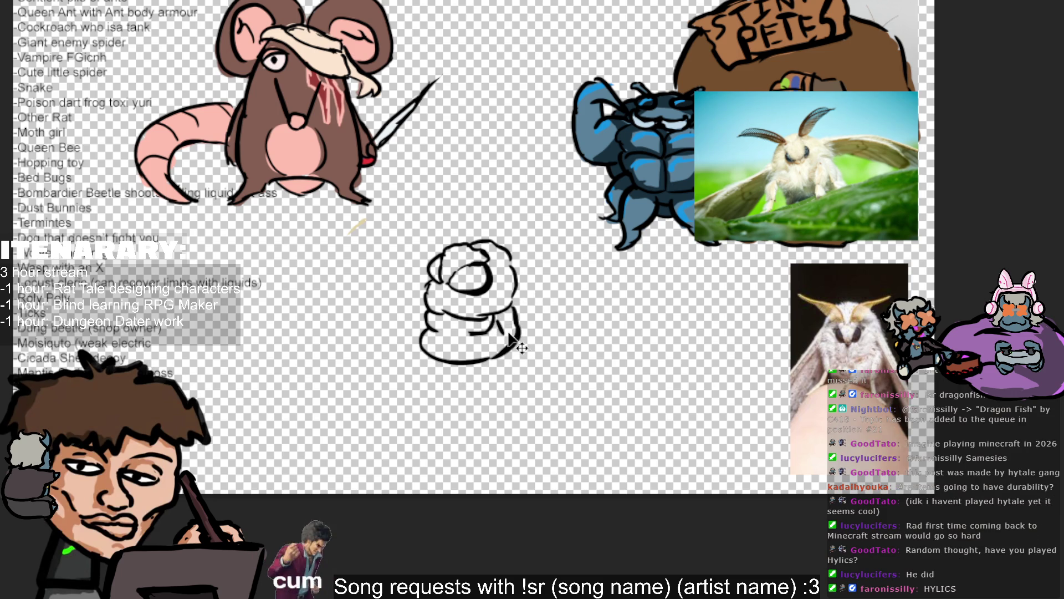
pyautogui.moveTo(500, 332)
pyautogui.mouseDown()
pyautogui.moveTo(500, 315)
pyautogui.moveTo(515, 339)
pyautogui.moveTo(509, 303)
pyautogui.moveTo(520, 312)
pyautogui.mouseUp()
# Step: Add a small arm on the left and a long tail sweeping to the lower right
pyautogui.hotkey('ctrl', 'z')
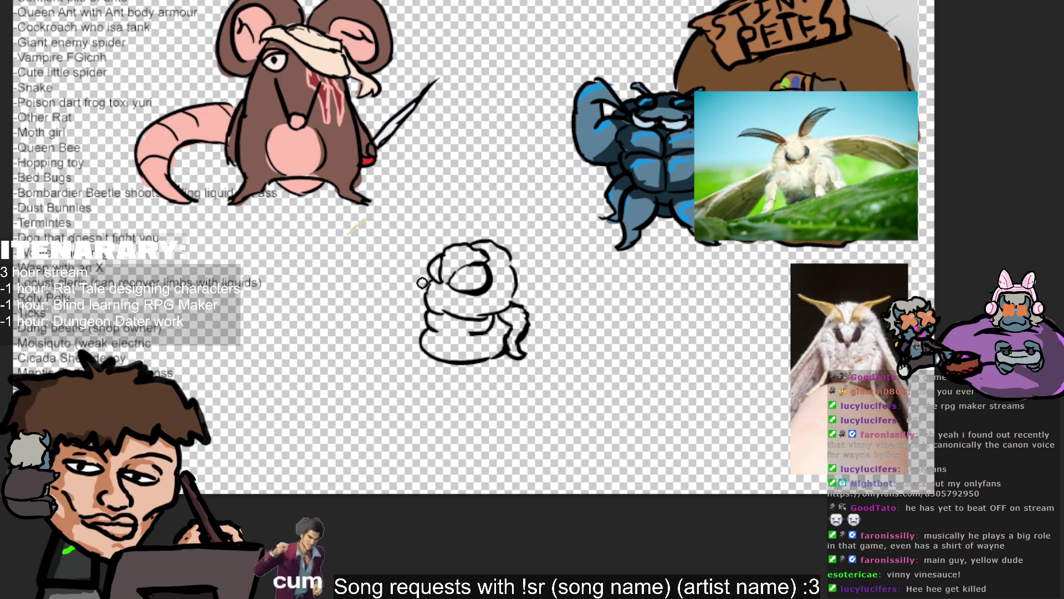
pyautogui.moveTo(424, 308)
pyautogui.mouseDown()
pyautogui.moveTo(400, 294)
pyautogui.moveTo(404, 319)
pyautogui.mouseUp()
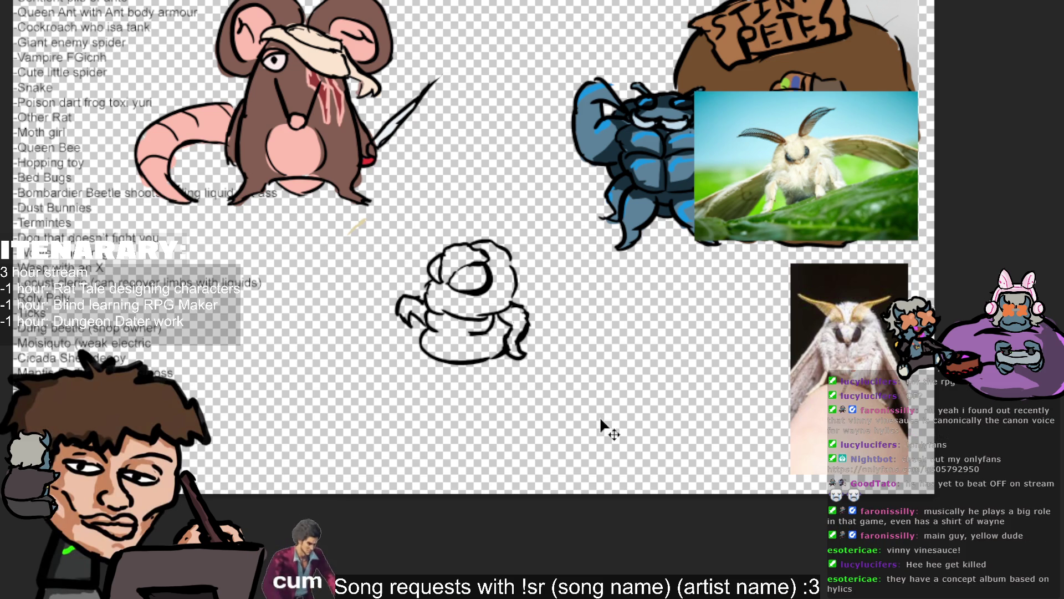
pyautogui.moveTo(509, 256)
pyautogui.mouseDown()
pyautogui.moveTo(564, 352)
pyautogui.moveTo(610, 358)
pyautogui.moveTo(560, 381)
pyautogui.moveTo(526, 374)
pyautogui.moveTo(502, 349)
pyautogui.mouseUp()
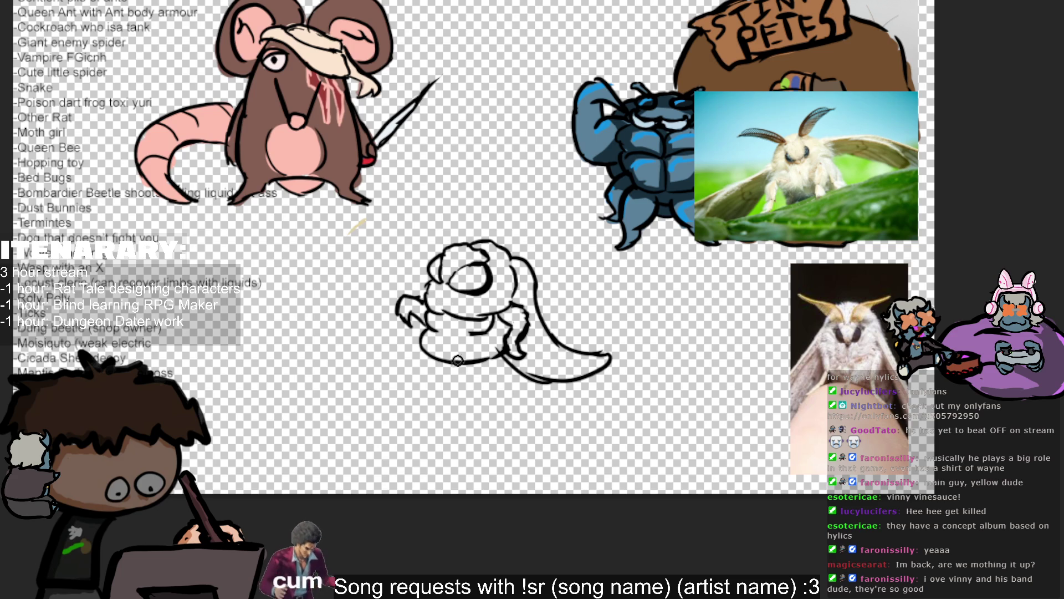
# Step: Touch up the lower-left body outline and draw leg lines beneath the body
pyautogui.moveTo(419, 349); pyautogui.dragTo(425, 368)
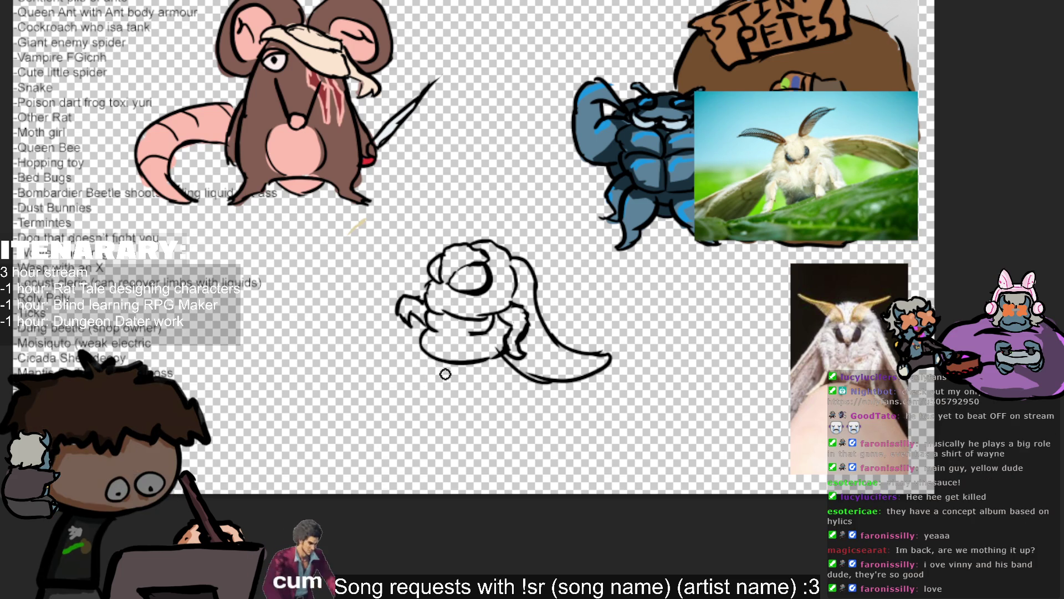
pyautogui.moveTo(422, 351)
pyautogui.mouseDown()
pyautogui.moveTo(410, 391)
pyautogui.moveTo(430, 394)
pyautogui.moveTo(452, 372)
pyautogui.moveTo(444, 391)
pyautogui.mouseUp()
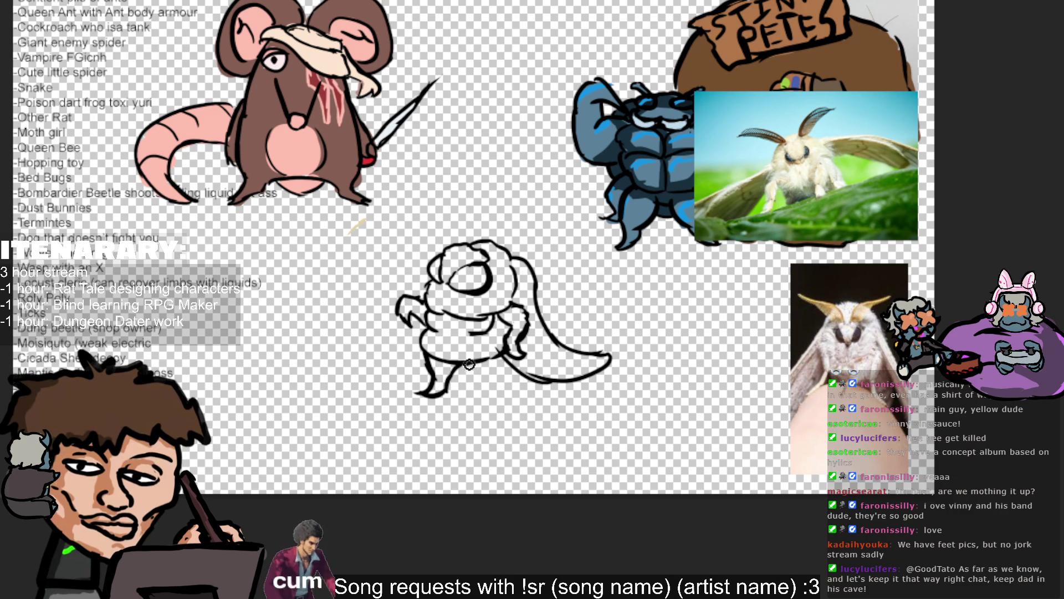
pyautogui.moveTo(465, 367)
pyautogui.mouseDown()
pyautogui.moveTo(475, 397)
pyautogui.moveTo(491, 398)
pyautogui.mouseUp()
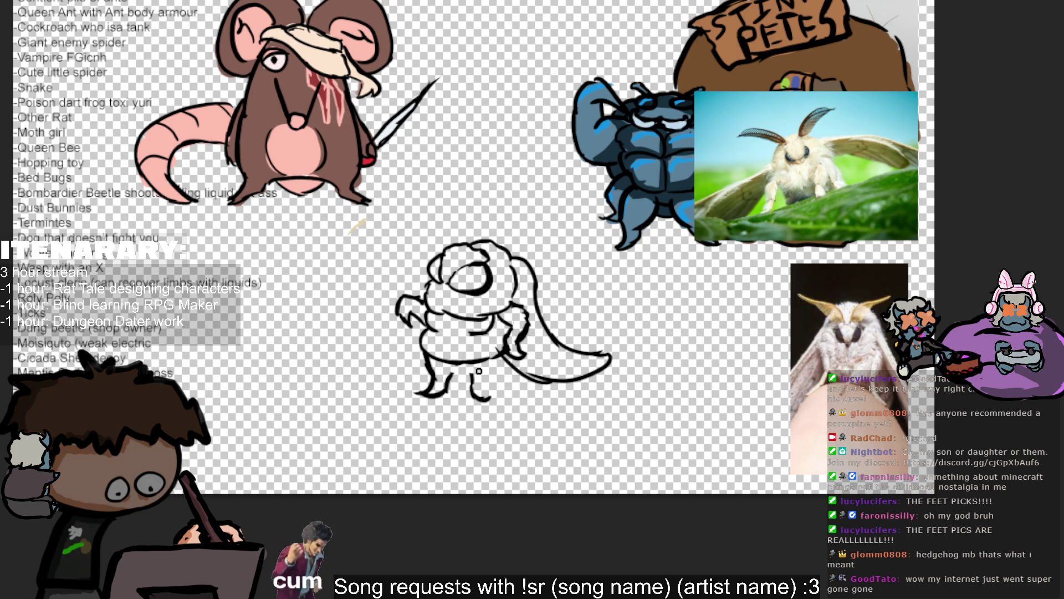
# Step: Outline the body bottom by the legs and add a foot to the right leg
pyautogui.moveTo(433, 356)
pyautogui.mouseDown()
pyautogui.moveTo(441, 370)
pyautogui.moveTo(482, 370)
pyautogui.mouseUp()
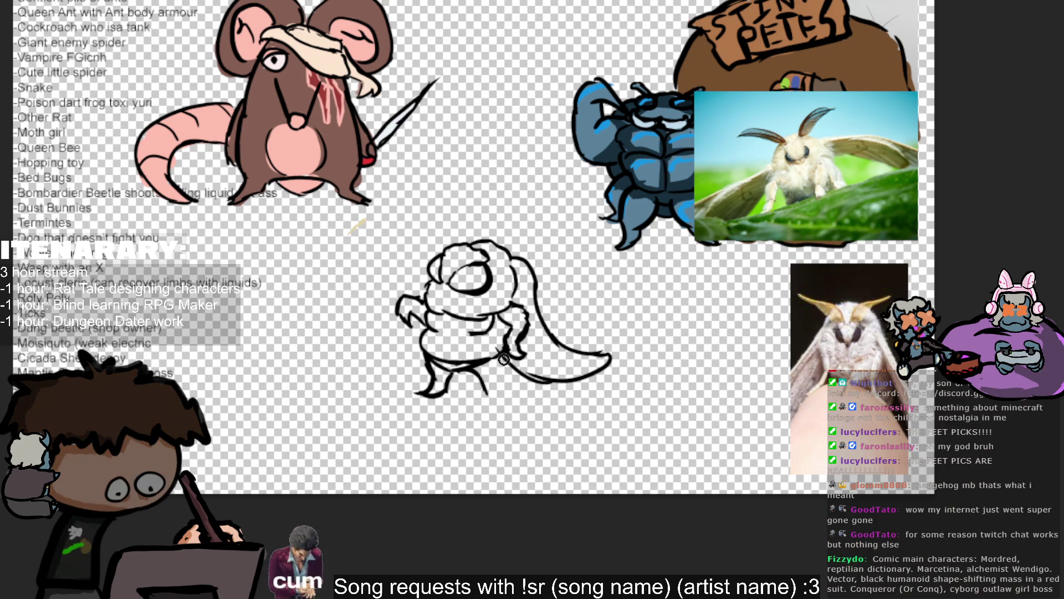
pyautogui.moveTo(503, 370)
pyautogui.mouseDown()
pyautogui.moveTo(510, 400)
pyautogui.moveTo(490, 398)
pyautogui.mouseUp()
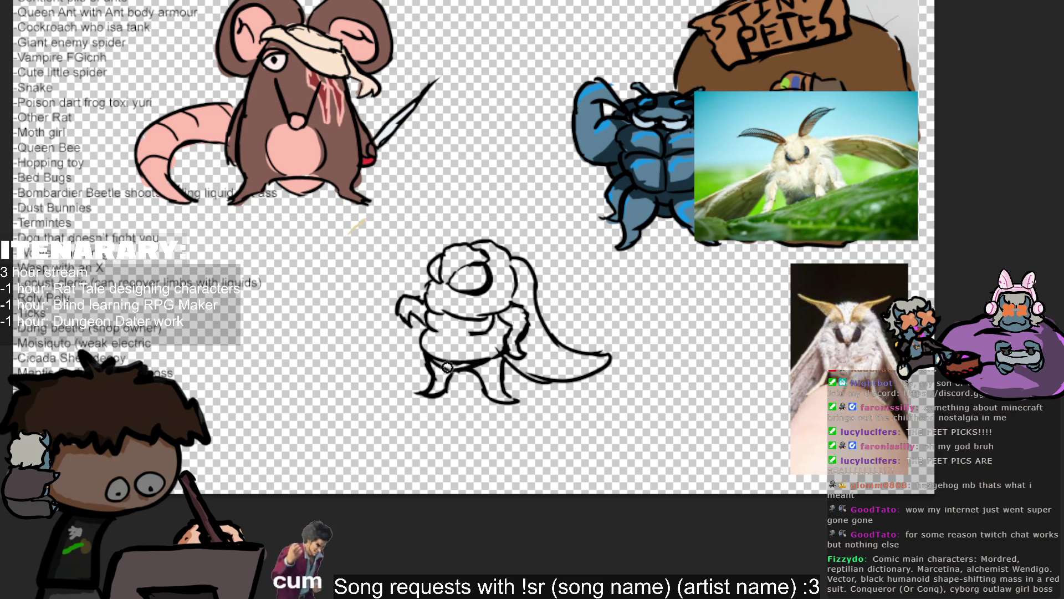
pyautogui.moveTo(507, 359)
pyautogui.mouseDown()
pyautogui.moveTo(521, 377)
pyautogui.moveTo(503, 385)
pyautogui.moveTo(457, 372)
pyautogui.mouseUp()
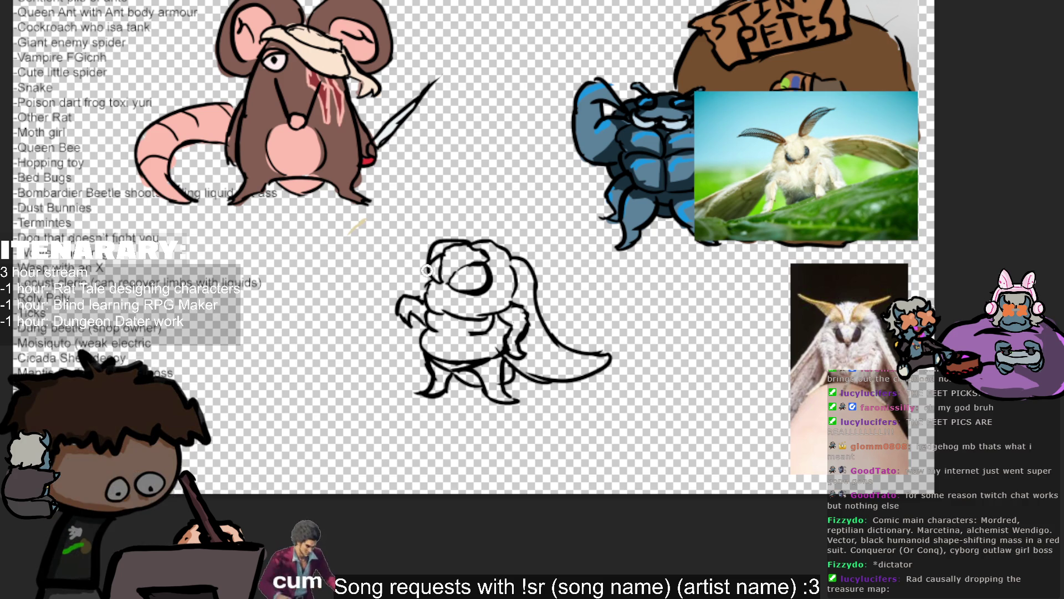
# Step: Redraw the flared lower-left outline lines, discarding trial head-outline strokes
pyautogui.moveTo(471, 245)
pyautogui.mouseDown()
pyautogui.moveTo(420, 254)
pyautogui.moveTo(427, 291)
pyautogui.mouseUp()
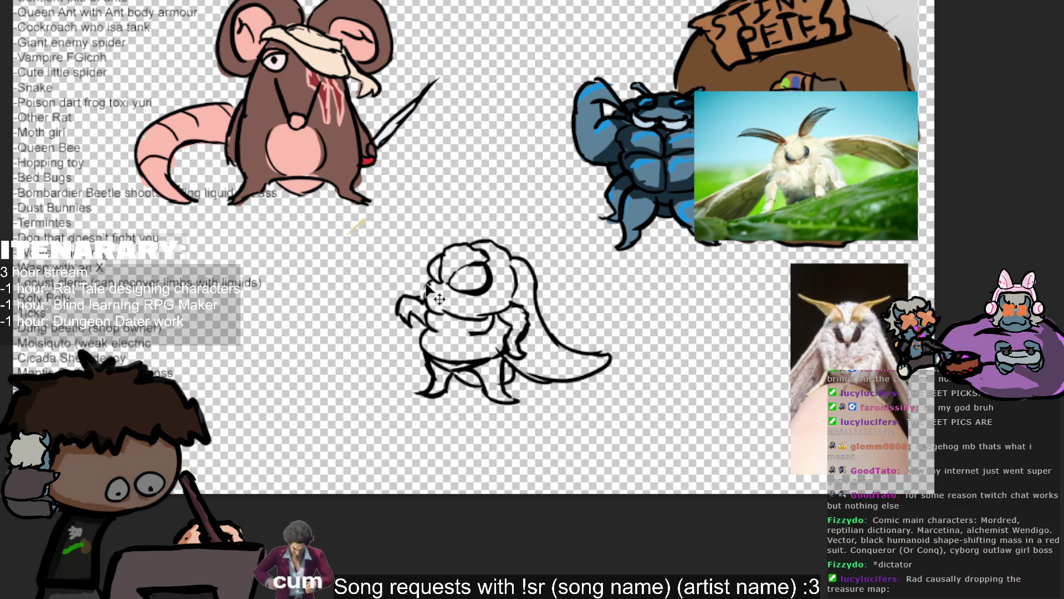
pyautogui.hotkey('ctrl', 'z')
pyautogui.hotkey('ctrl', 'z')
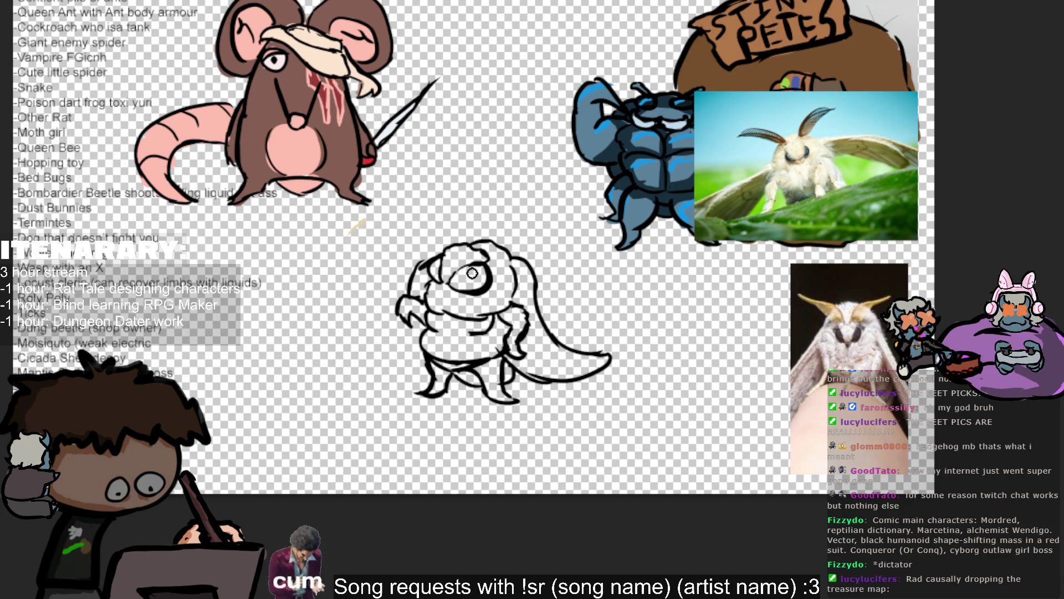
pyautogui.moveTo(469, 242); pyautogui.dragTo(432, 270)
pyautogui.hotkey('ctrl', 'z')
pyautogui.moveTo(417, 338)
pyautogui.mouseDown()
pyautogui.moveTo(372, 363)
pyautogui.moveTo(438, 382)
pyautogui.moveTo(427, 390)
pyautogui.moveTo(437, 379)
pyautogui.moveTo(474, 402)
pyautogui.mouseUp()
pyautogui.hotkey('ctrl', 'z')
pyautogui.hotkey('ctrl', 'z')
pyautogui.hotkey('ctrl', 'z')
pyautogui.hotkey('ctrl', 'z')
pyautogui.moveTo(413, 371); pyautogui.dragTo(497, 388)
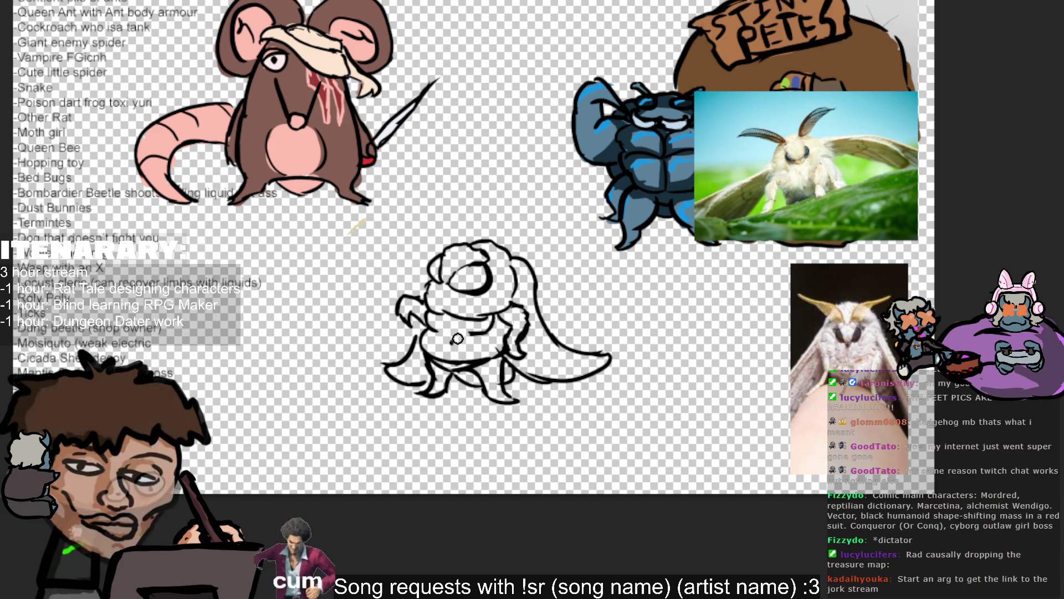
# Step: Mark a small cross on the belly and add an antenna rising up-left from the head
pyautogui.moveTo(438, 343); pyautogui.dragTo(450, 342)
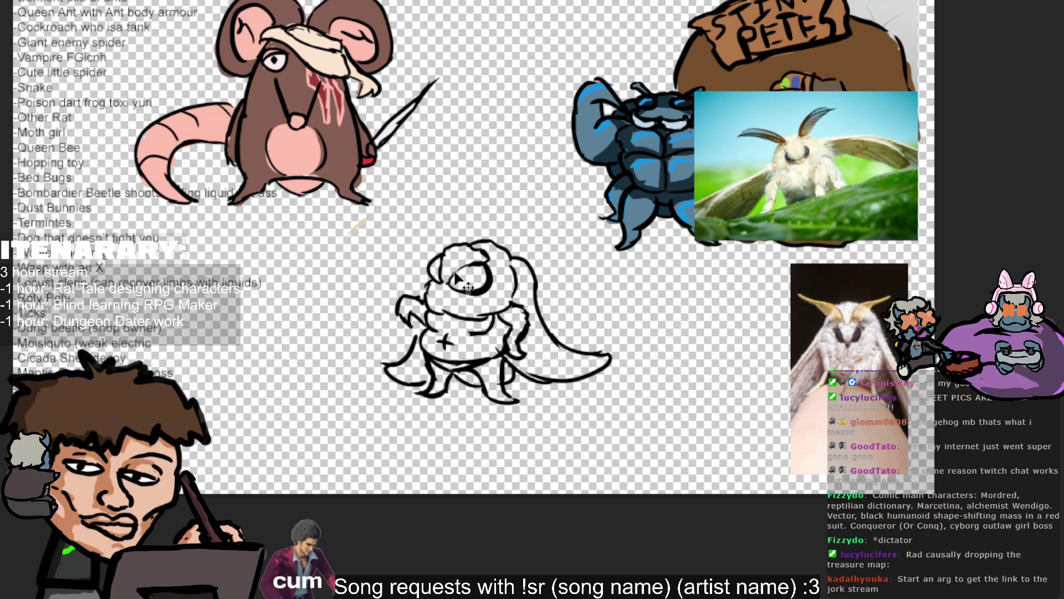
pyautogui.moveTo(449, 256); pyautogui.dragTo(408, 220)
pyautogui.hotkey('ctrl', 'z')
pyautogui.moveTo(448, 256)
pyautogui.mouseDown()
pyautogui.moveTo(397, 208)
pyautogui.moveTo(452, 240)
pyautogui.moveTo(446, 253)
pyautogui.mouseUp()
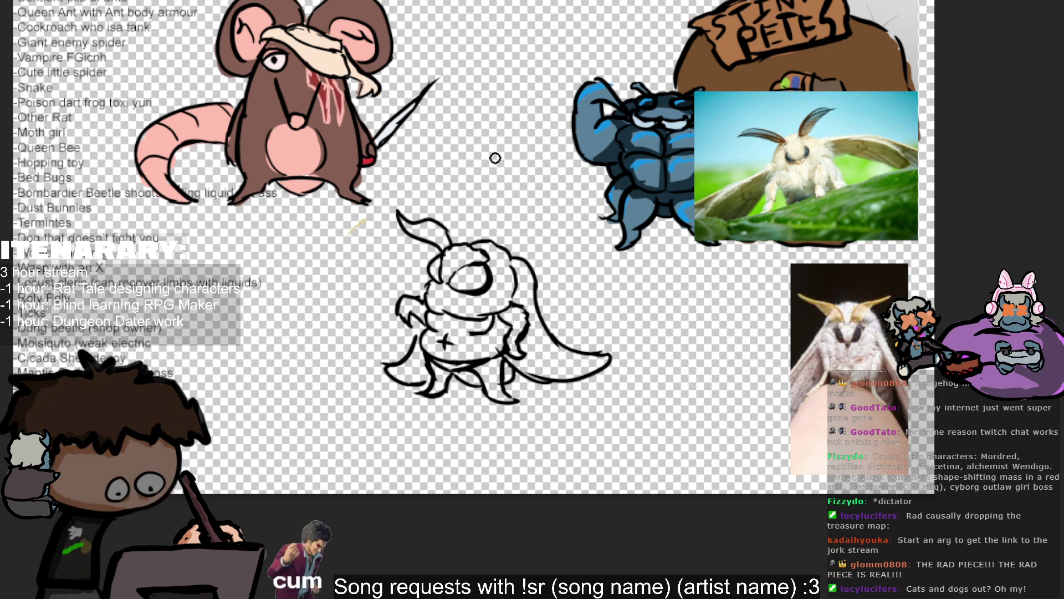
# Step: Draw the moth's second curled antenna and start filling its face with pale cream
pyautogui.moveTo(469, 256); pyautogui.dragTo(541, 235)
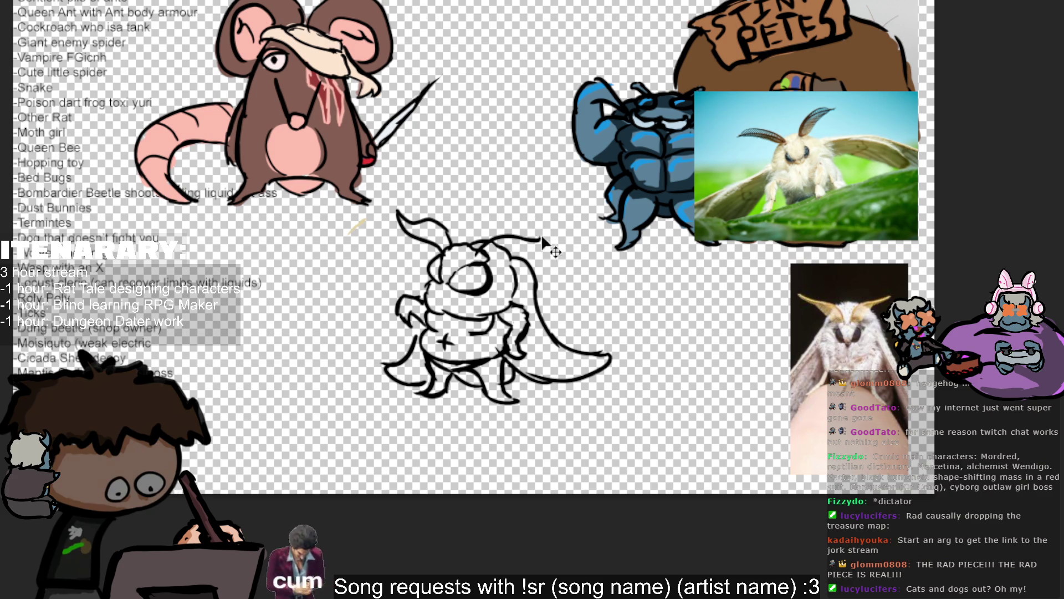
pyautogui.moveTo(519, 240); pyautogui.dragTo(540, 234)
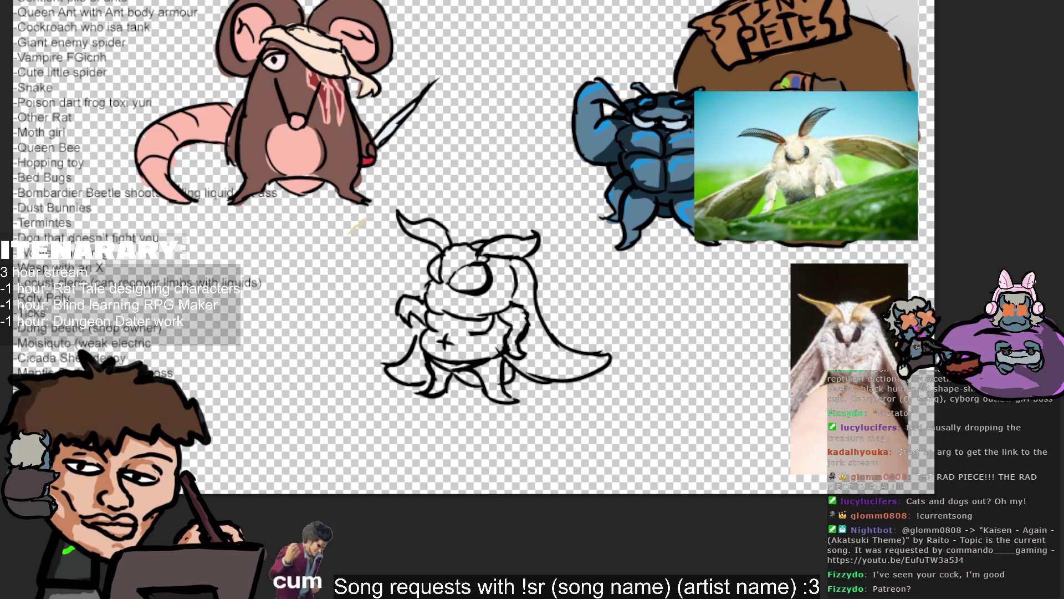
pyautogui.moveTo(438, 333)
pyautogui.mouseDown()
pyautogui.moveTo(451, 311)
pyautogui.moveTo(444, 294)
pyautogui.moveTo(437, 304)
pyautogui.moveTo(458, 284)
pyautogui.moveTo(481, 310)
pyautogui.moveTo(451, 256)
pyautogui.moveTo(475, 254)
pyautogui.moveTo(497, 285)
pyautogui.moveTo(446, 281)
pyautogui.moveTo(513, 278)
pyautogui.moveTo(481, 306)
pyautogui.moveTo(504, 306)
pyautogui.moveTo(508, 351)
pyautogui.moveTo(477, 322)
pyautogui.moveTo(464, 341)
pyautogui.moveTo(434, 344)
pyautogui.mouseUp()
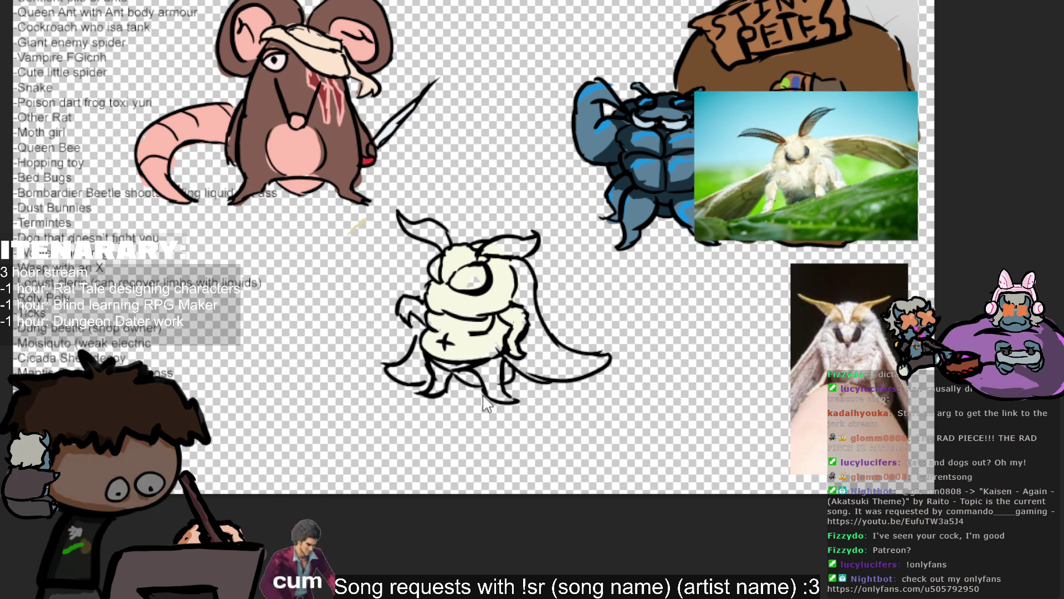
# Step: Fill the moth's lower body cream, shade around its eye grey, and colour both antennae tan
pyautogui.moveTo(486, 354)
pyautogui.mouseDown()
pyautogui.moveTo(482, 372)
pyautogui.moveTo(438, 366)
pyautogui.moveTo(436, 387)
pyautogui.mouseUp()
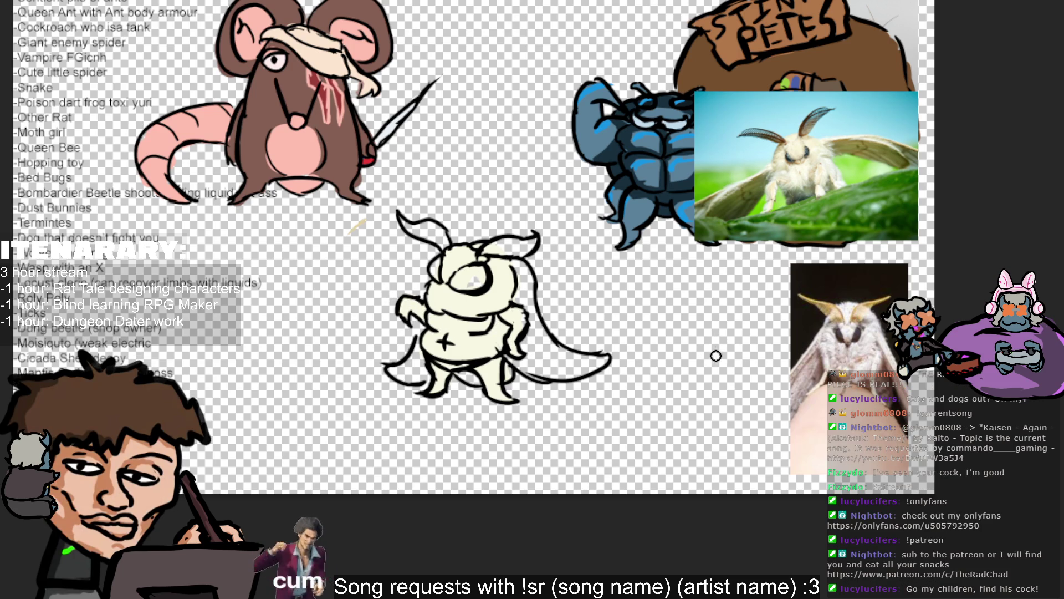
pyautogui.click(861, 333)
pyautogui.click(860, 333)
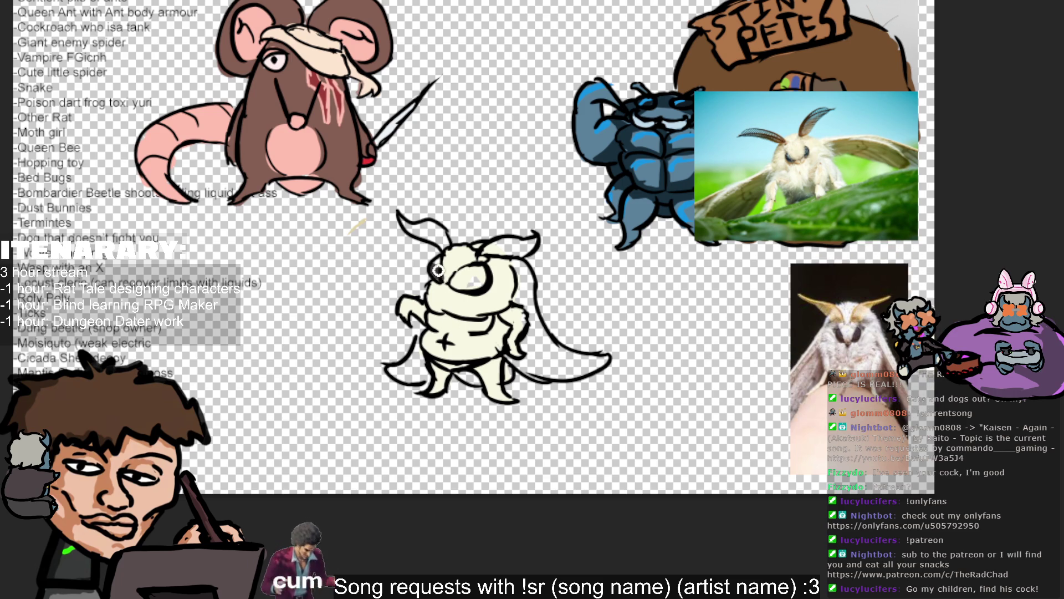
pyautogui.moveTo(441, 265)
pyautogui.mouseDown()
pyautogui.moveTo(446, 280)
pyautogui.moveTo(486, 278)
pyautogui.mouseUp()
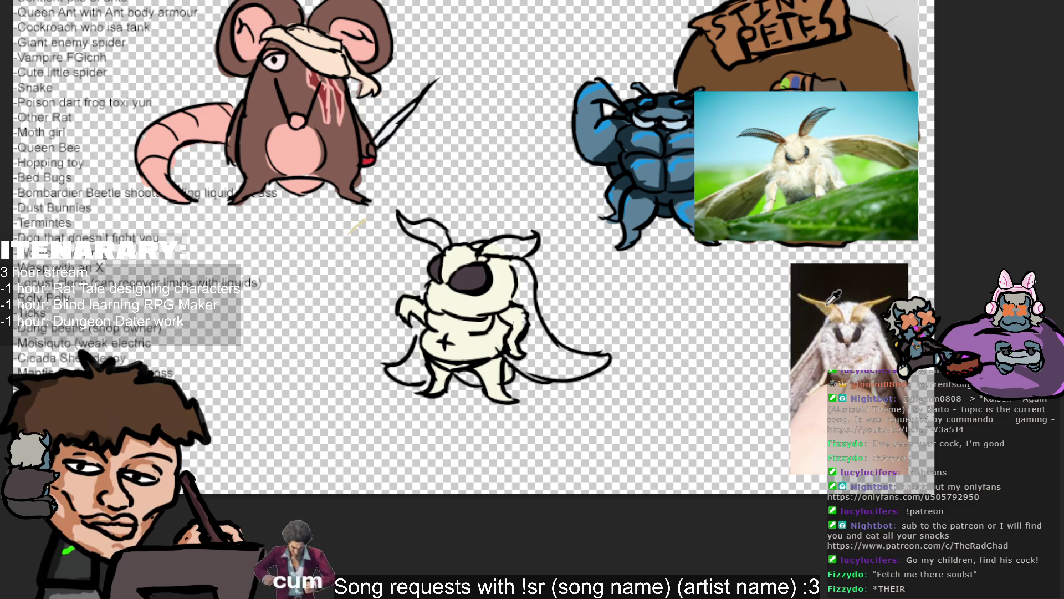
pyautogui.moveTo(401, 217)
pyautogui.mouseDown()
pyautogui.moveTo(443, 243)
pyautogui.moveTo(440, 228)
pyautogui.moveTo(418, 227)
pyautogui.mouseUp()
pyautogui.moveTo(495, 266)
pyautogui.mouseDown()
pyautogui.moveTo(501, 246)
pyautogui.moveTo(487, 253)
pyautogui.moveTo(532, 242)
pyautogui.mouseUp()
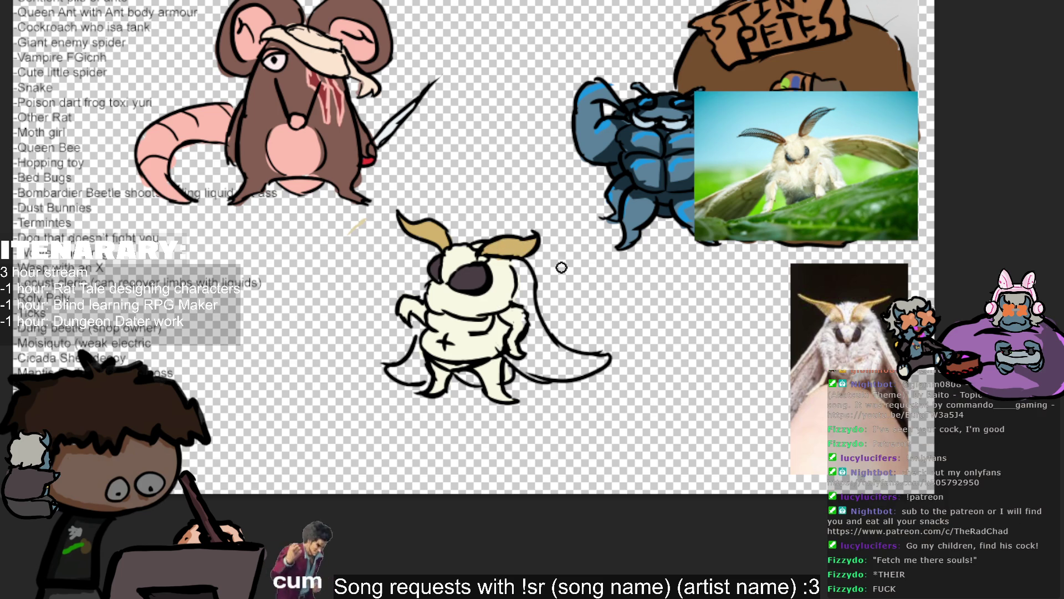
# Step: Paint the moth's cape cream with grey shading, enlarge its dark eye, and move it down-right
pyautogui.click(828, 298)
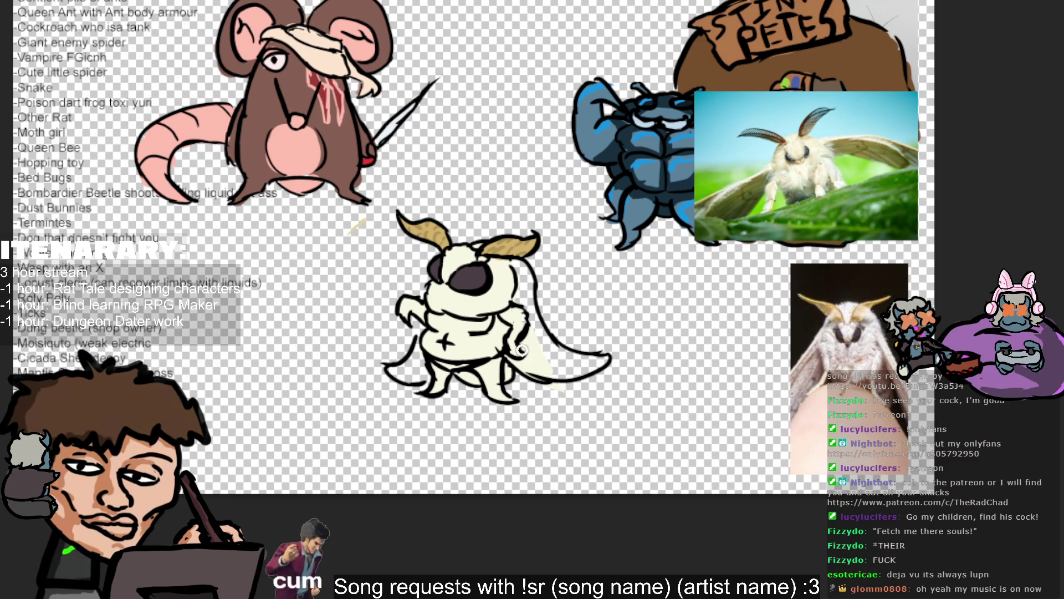
pyautogui.moveTo(539, 361)
pyautogui.mouseDown()
pyautogui.moveTo(593, 363)
pyautogui.moveTo(536, 353)
pyautogui.moveTo(520, 271)
pyautogui.mouseUp()
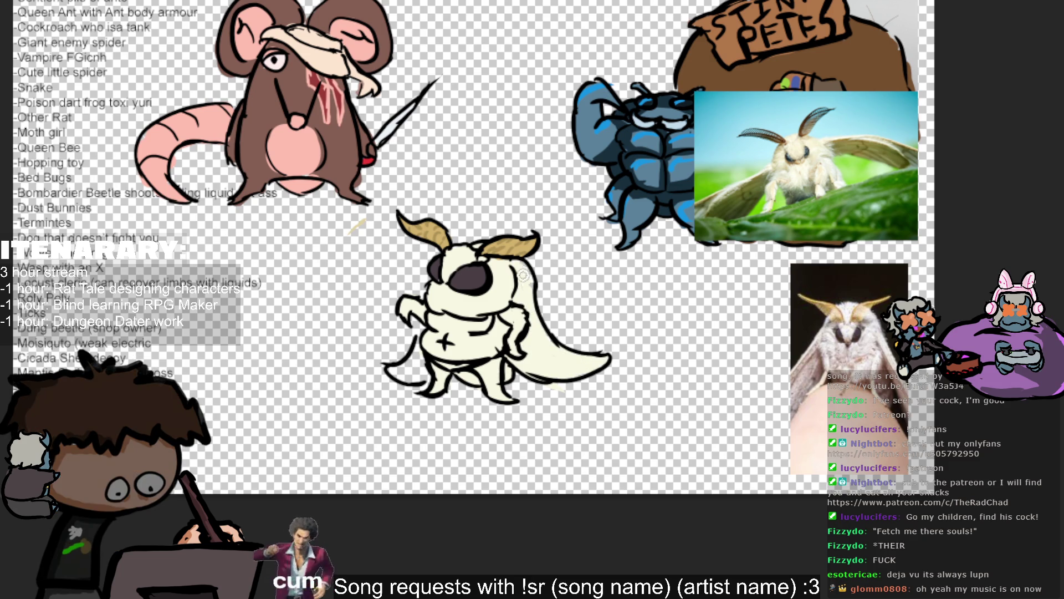
pyautogui.moveTo(408, 374)
pyautogui.mouseDown()
pyautogui.moveTo(421, 363)
pyautogui.moveTo(415, 371)
pyautogui.moveTo(433, 371)
pyautogui.mouseUp()
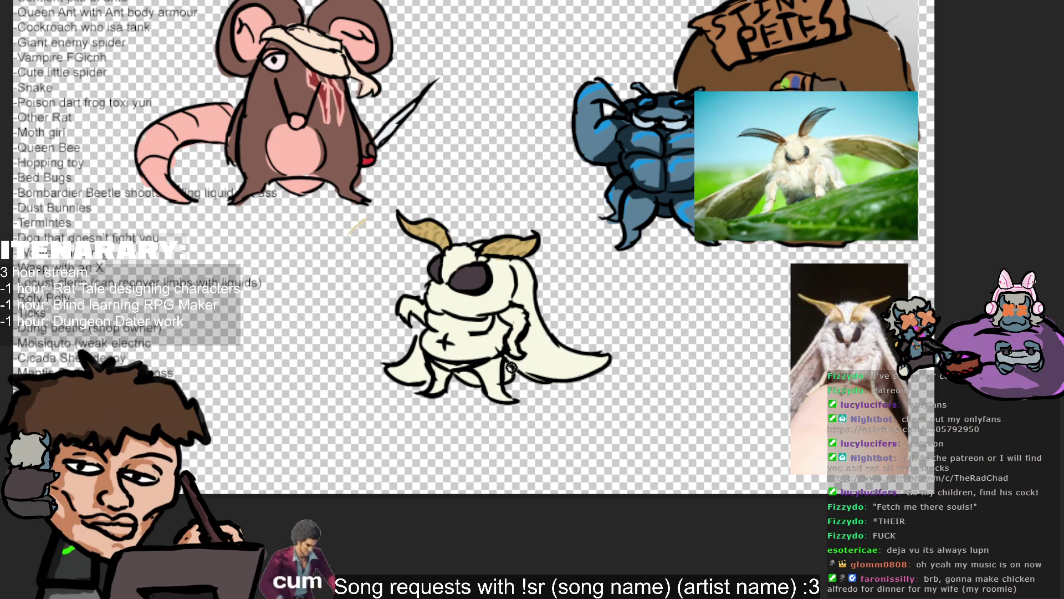
pyautogui.moveTo(540, 370)
pyautogui.mouseDown()
pyautogui.moveTo(532, 340)
pyautogui.moveTo(549, 371)
pyautogui.mouseUp()
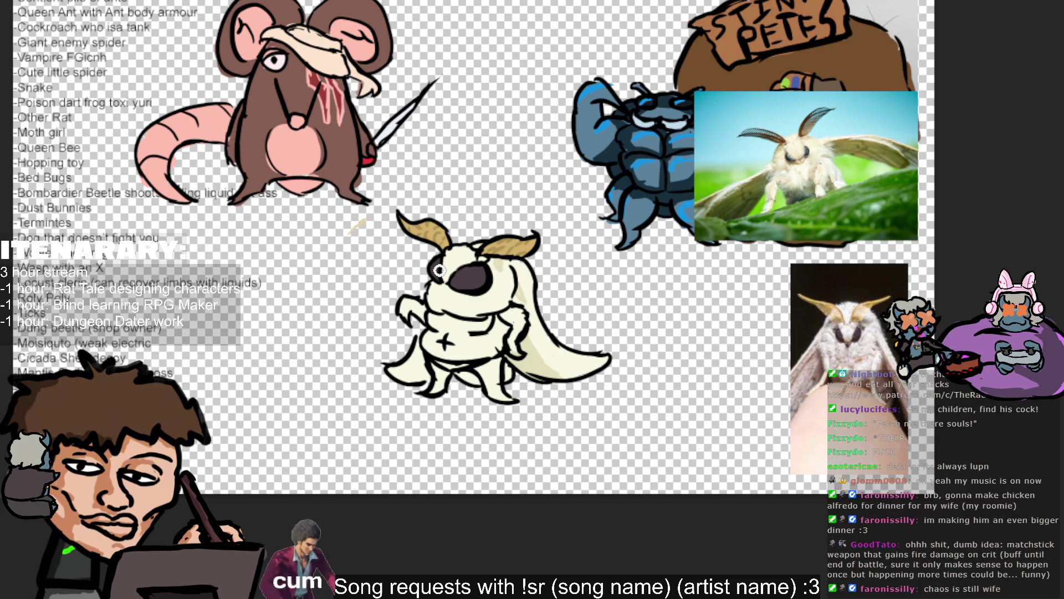
pyautogui.moveTo(439, 270); pyautogui.dragTo(441, 273)
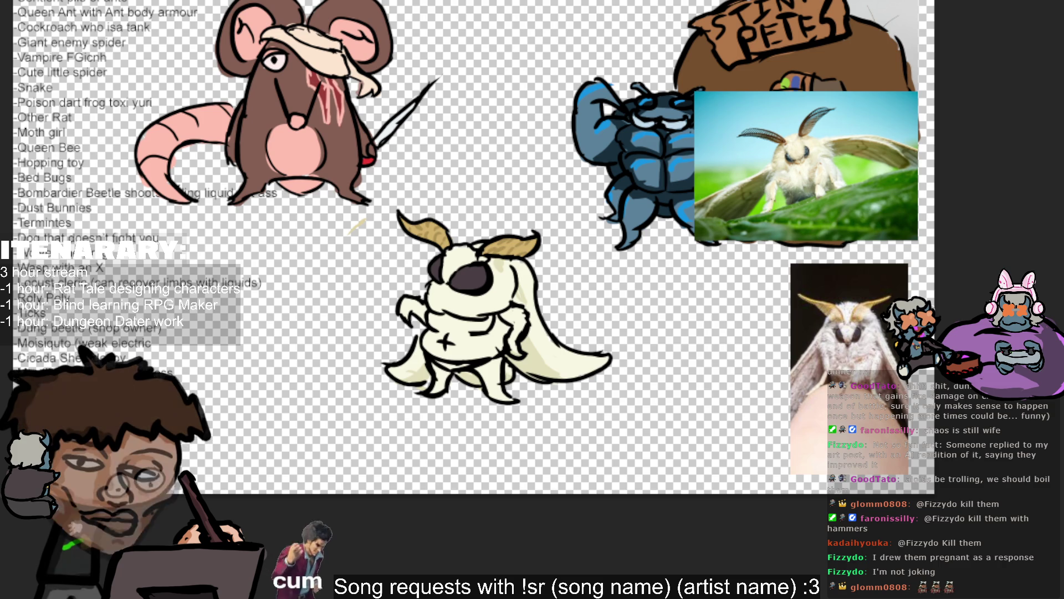
pyautogui.moveTo(660, 115)
pyautogui.mouseDown()
pyautogui.moveTo(835, 182)
pyautogui.moveTo(817, 181)
pyautogui.mouseUp()
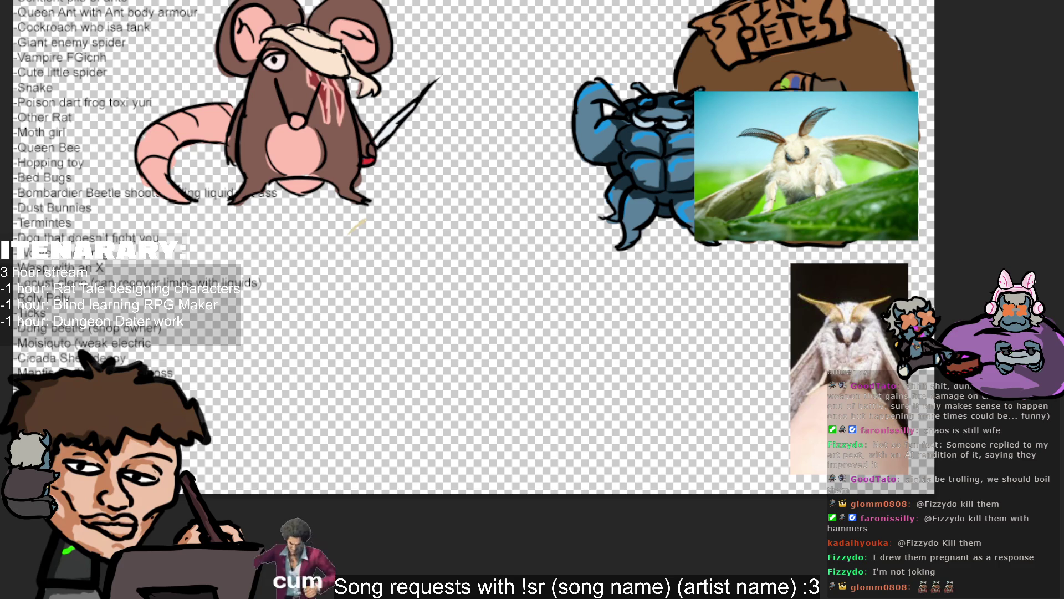
# Step: Step through undo and redo until the beetle and Stinky Pete drawings return without the white moth
pyautogui.scroll(2, 474, 250)
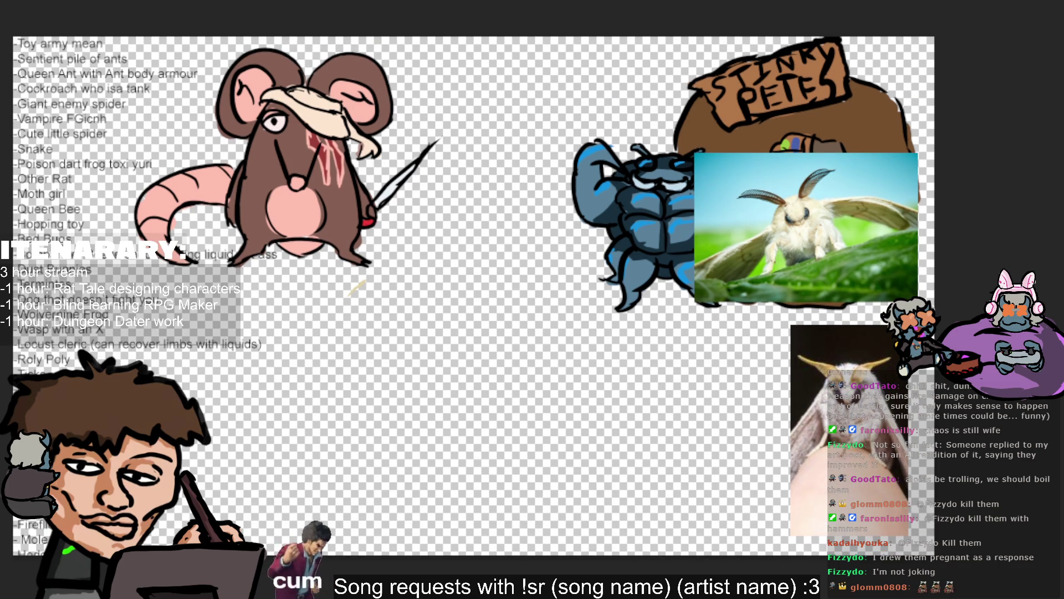
pyautogui.scroll(1, 474, 188)
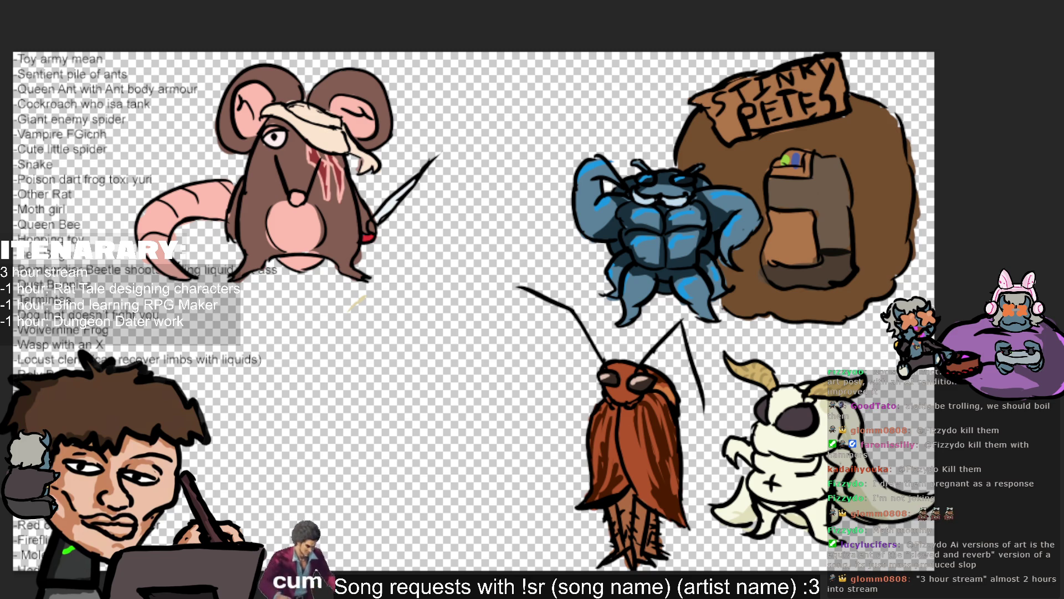
pyautogui.press('Delete')
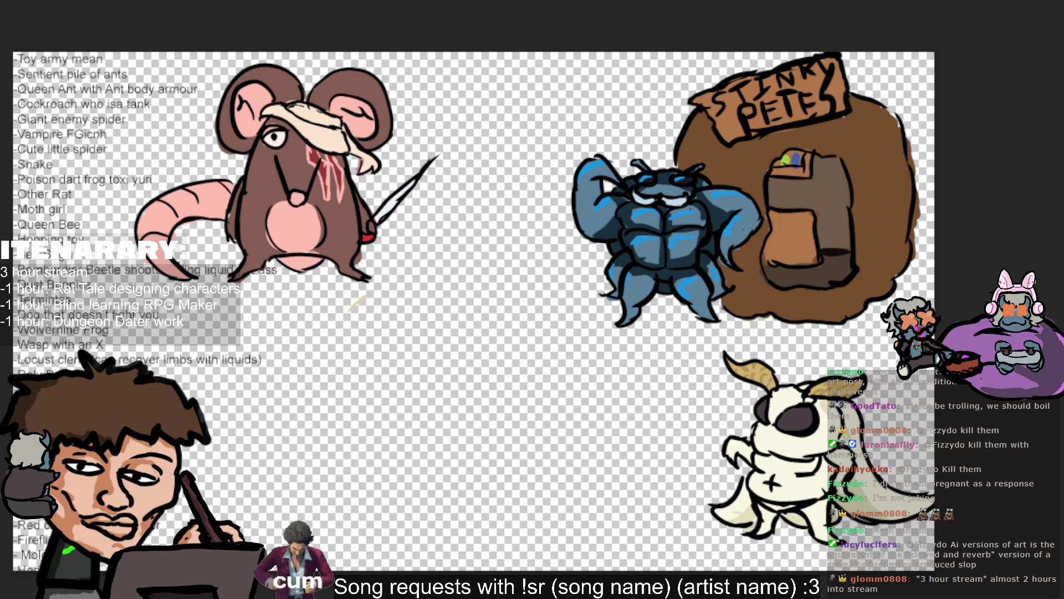
pyautogui.hotkey('ctrl', 'z')
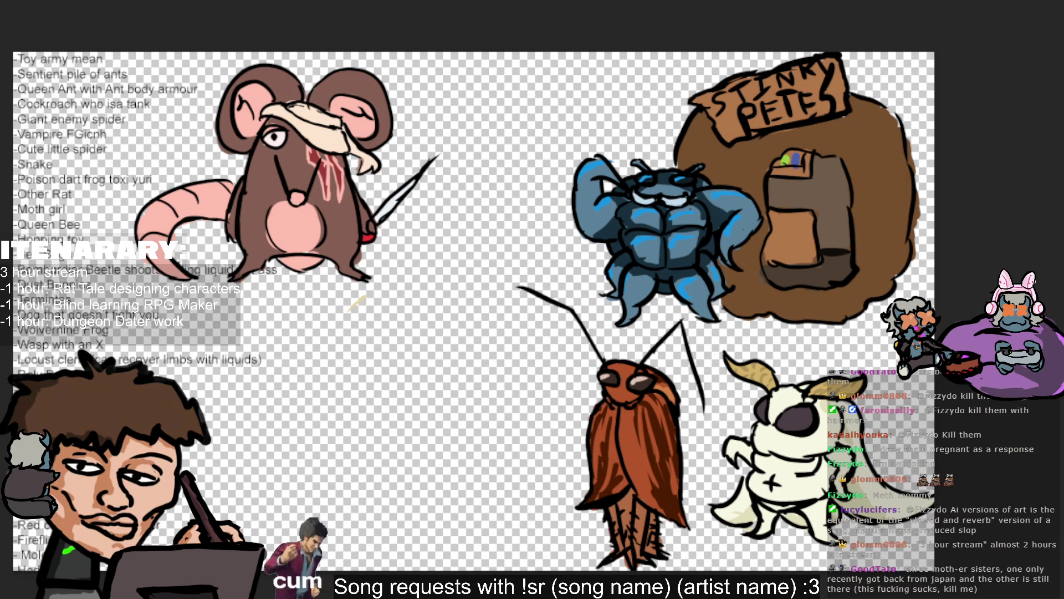
pyautogui.hotkey('ctrl', 'shift', 'z')
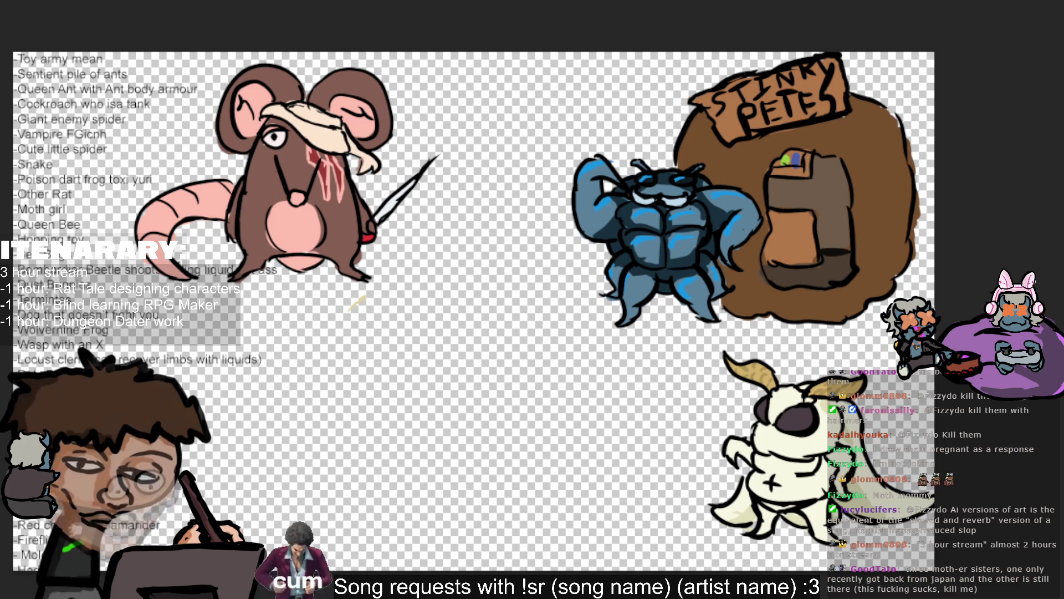
pyautogui.hotkey('ctrl', 'v')
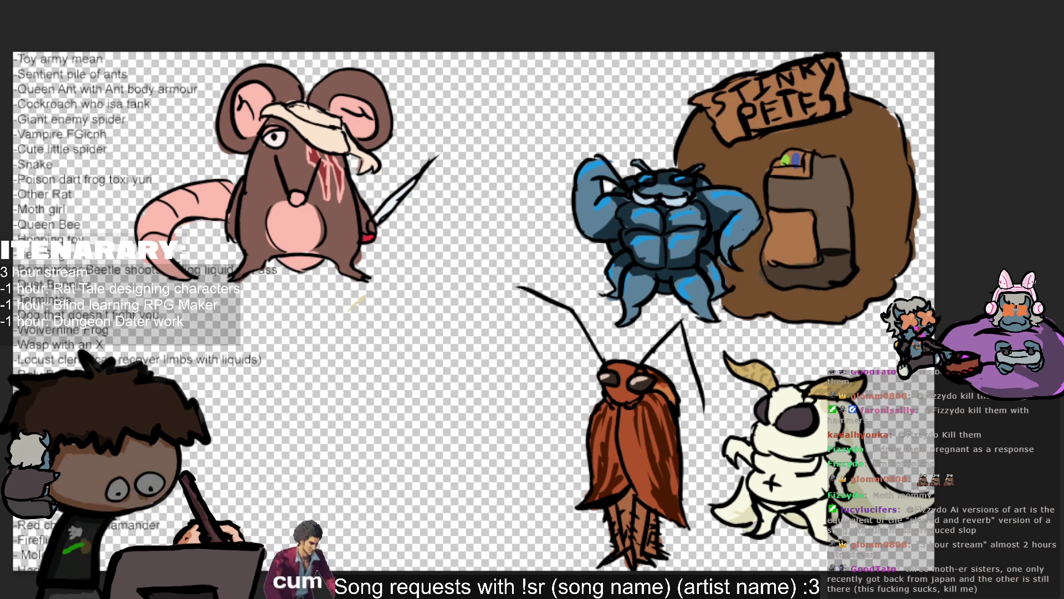
pyautogui.hotkey('ctrl', 'z')
pyautogui.hotkey('ctrl', 'z')
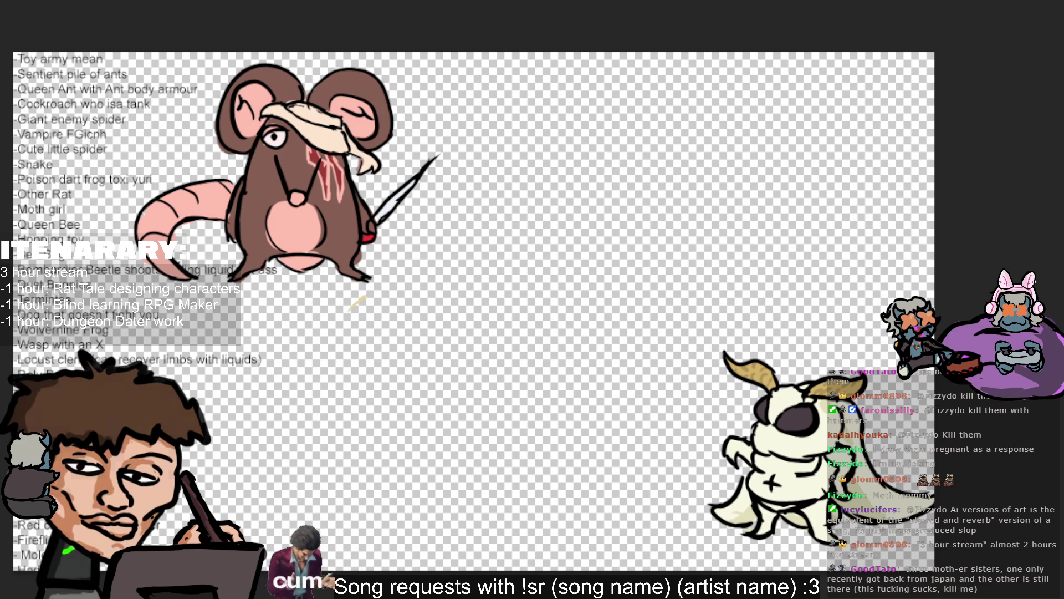
pyautogui.hotkey('ctrl', 'y')
pyautogui.hotkey('ctrl', 'z')
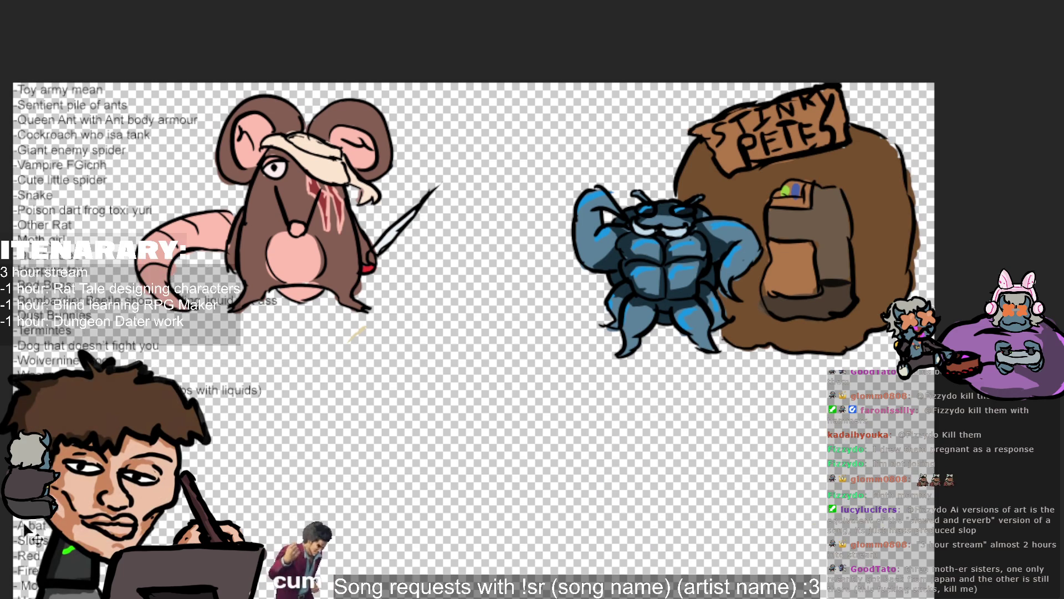
# Step: Pan the canvas view to open up empty space near the centre
pyautogui.moveTo(471, 311)
pyautogui.mouseDown()
pyautogui.moveTo(564, 342)
pyautogui.moveTo(608, 249)
pyautogui.mouseUp()
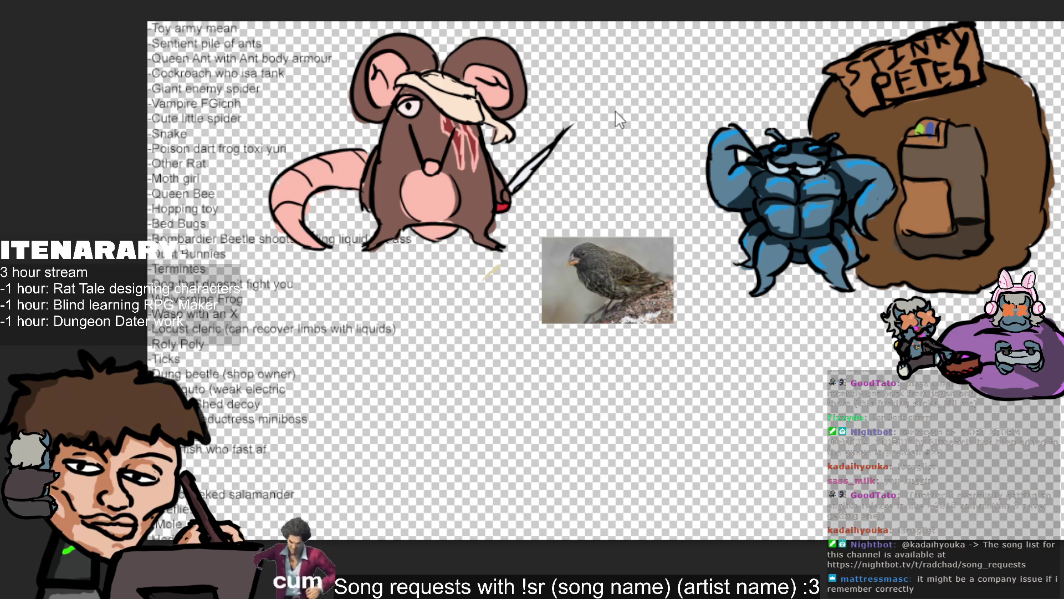
# Step: Enlarge the first finch photo above the rat and place a second, narrowed finch photo on the right
pyautogui.click(637, 255)
pyautogui.moveTo(674, 238); pyautogui.dragTo(796, 154)
pyautogui.moveTo(725, 202)
pyautogui.mouseDown()
pyautogui.moveTo(653, 126)
pyautogui.moveTo(664, 118)
pyautogui.mouseUp()
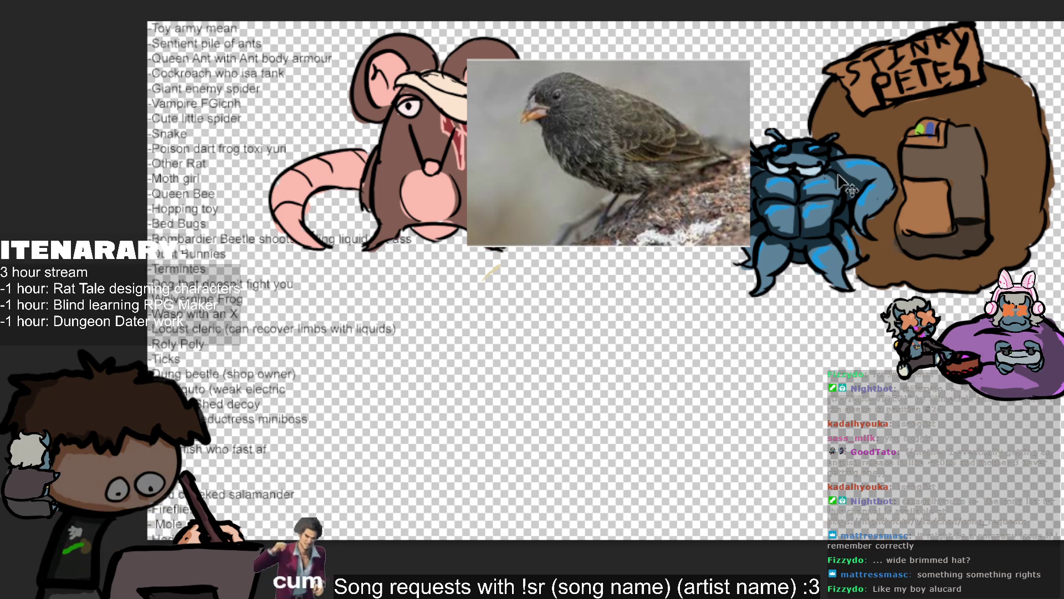
pyautogui.hotkey('ctrl', 'v')
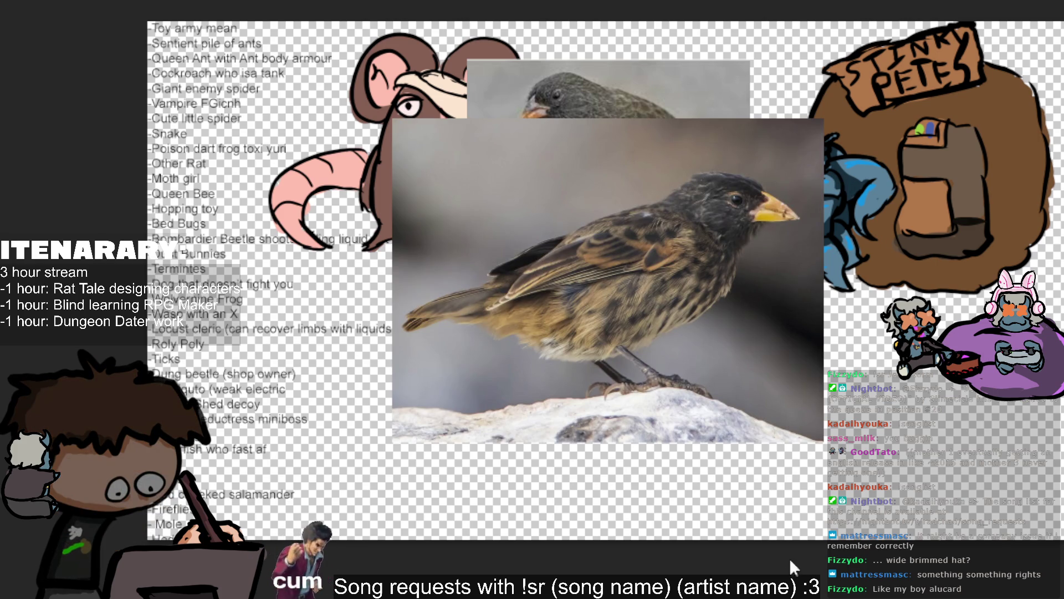
pyautogui.click(819, 308)
pyautogui.moveTo(820, 308); pyautogui.dragTo(734, 300)
pyautogui.moveTo(564, 279); pyautogui.dragTo(868, 241)
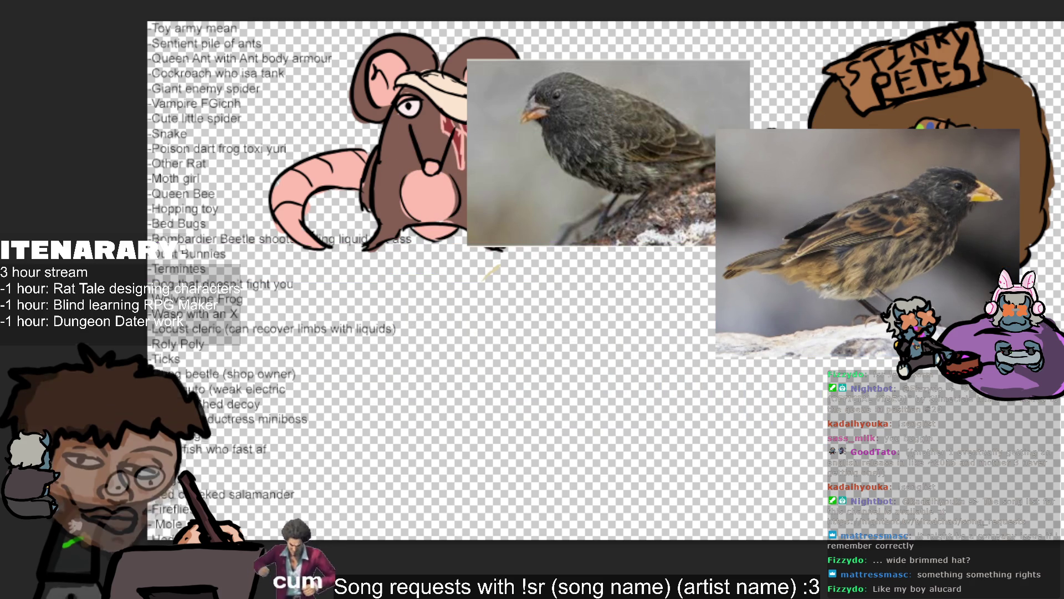
pyautogui.moveTo(684, 189)
pyautogui.mouseDown()
pyautogui.moveTo(569, 177)
pyautogui.moveTo(543, 194)
pyautogui.moveTo(629, 178)
pyautogui.mouseUp()
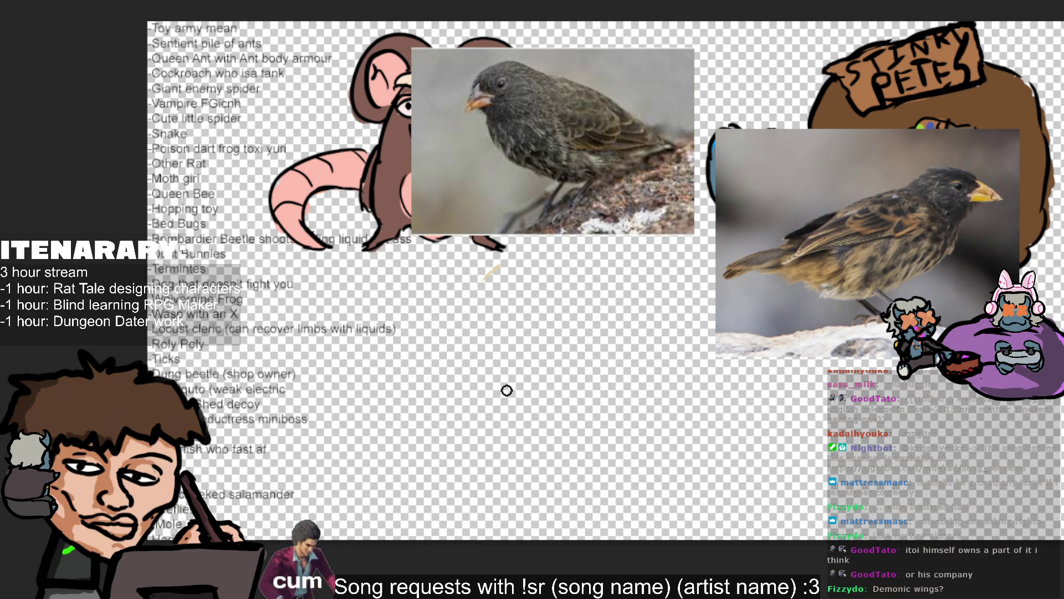
# Step: Sketch two trial curved strokes for the bird below the photos, undoing the last one
pyautogui.moveTo(517, 390); pyautogui.dragTo(518, 373)
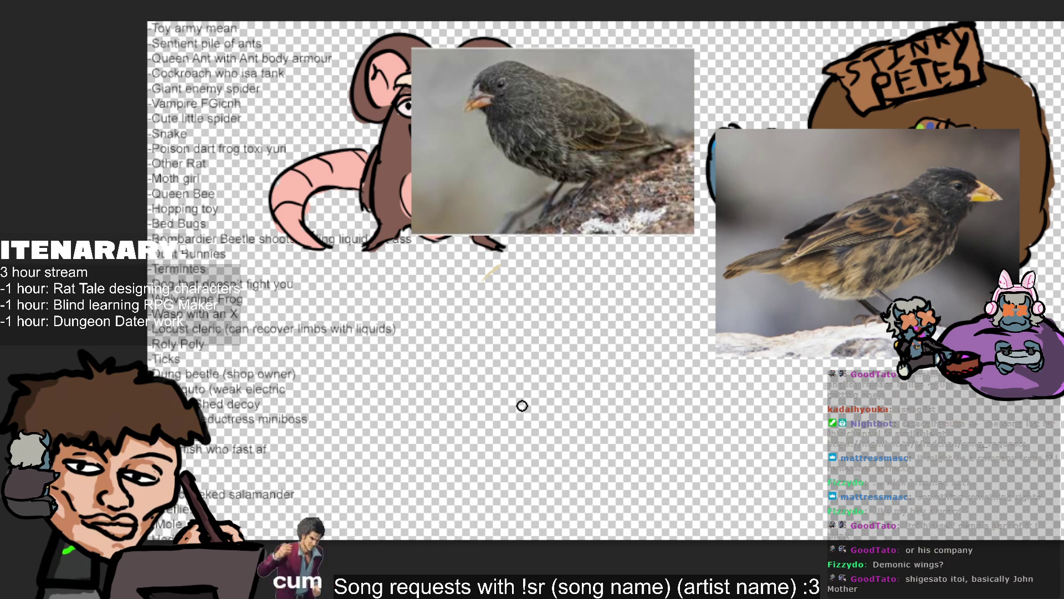
pyautogui.moveTo(555, 404); pyautogui.dragTo(536, 350)
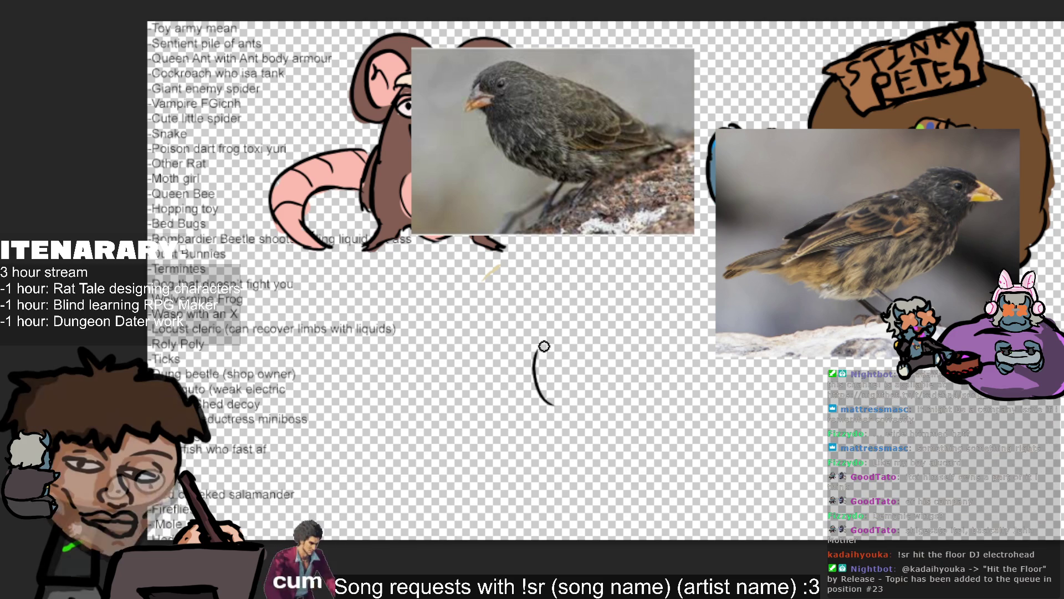
pyautogui.hotkey('ctrl', 'z')
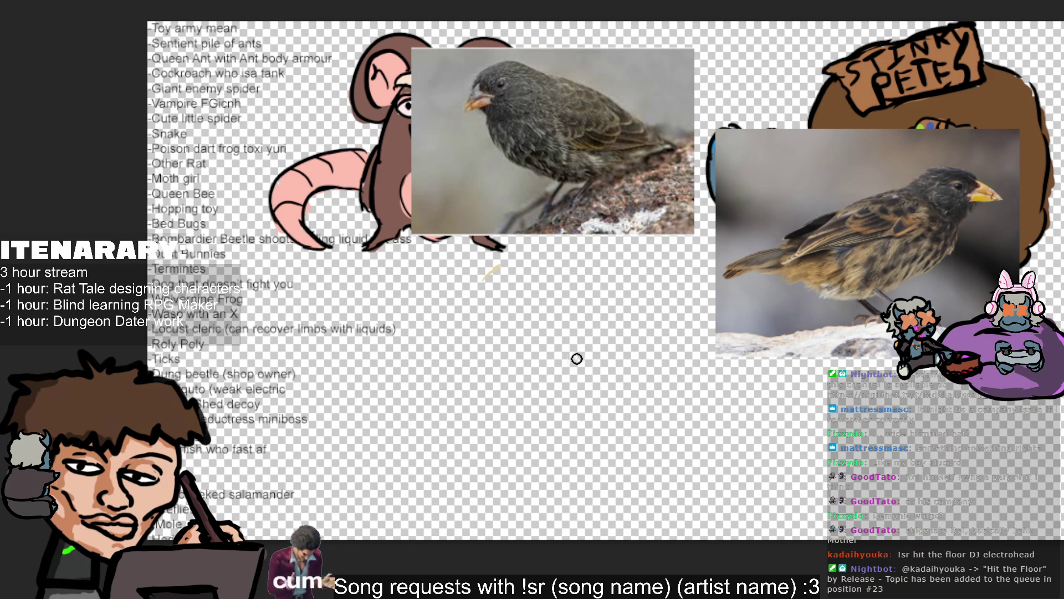
# Step: Draw and undo repeated short black strokes below the finch photos until a thin wing curve remains
pyautogui.moveTo(501, 323); pyautogui.dragTo(518, 313)
pyautogui.hotkey('ctrl', 'z')
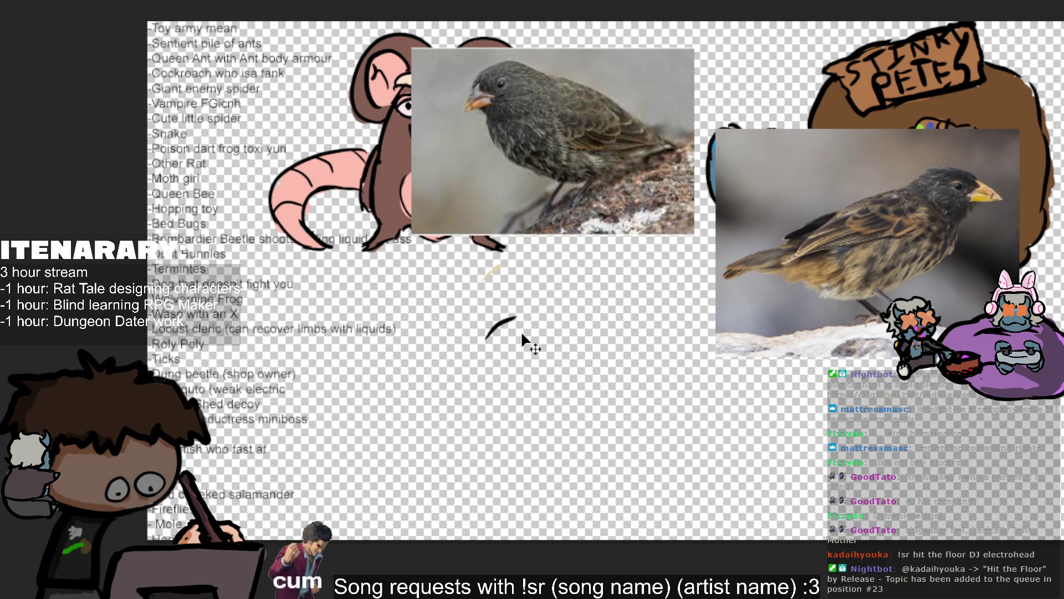
pyautogui.hotkey('ctrl', 'z')
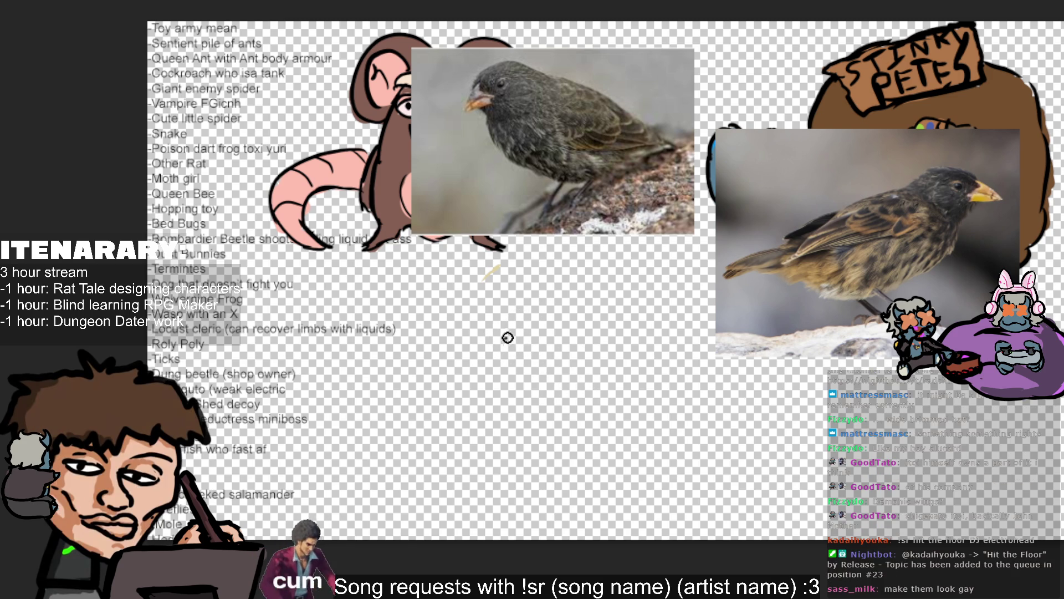
pyautogui.moveTo(497, 335); pyautogui.dragTo(520, 317)
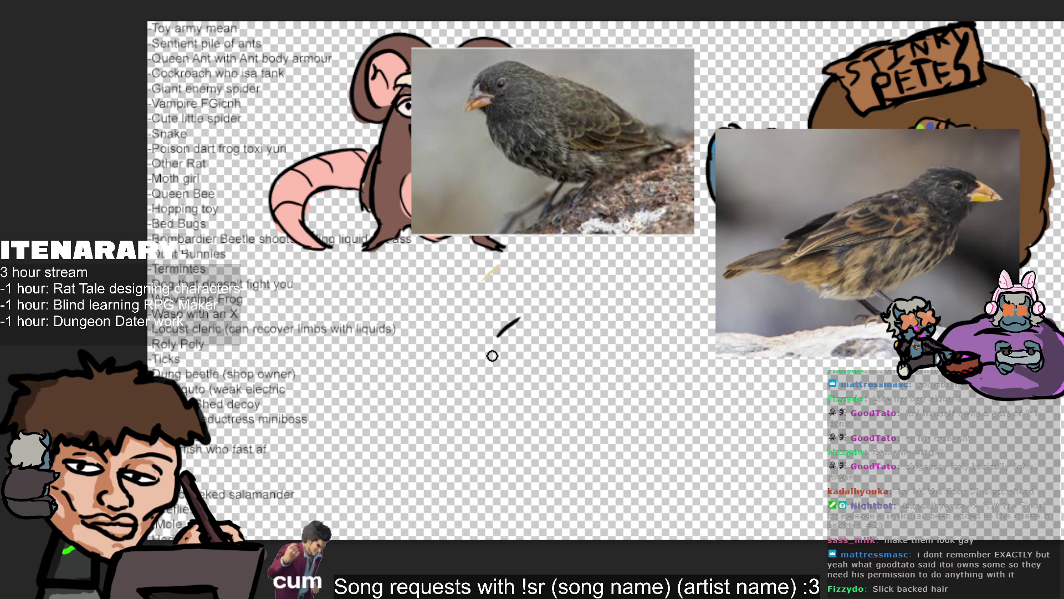
pyautogui.hotkey('ctrl', 'z')
pyautogui.moveTo(495, 347)
pyautogui.mouseDown()
pyautogui.moveTo(527, 310)
pyautogui.moveTo(536, 327)
pyautogui.moveTo(528, 312)
pyautogui.mouseUp()
pyautogui.hotkey('ctrl', 'z')
pyautogui.hotkey('ctrl', 'z')
pyautogui.hotkey('ctrl', 'z')
pyautogui.hotkey('ctrl', 'z')
pyautogui.moveTo(504, 356); pyautogui.dragTo(532, 313)
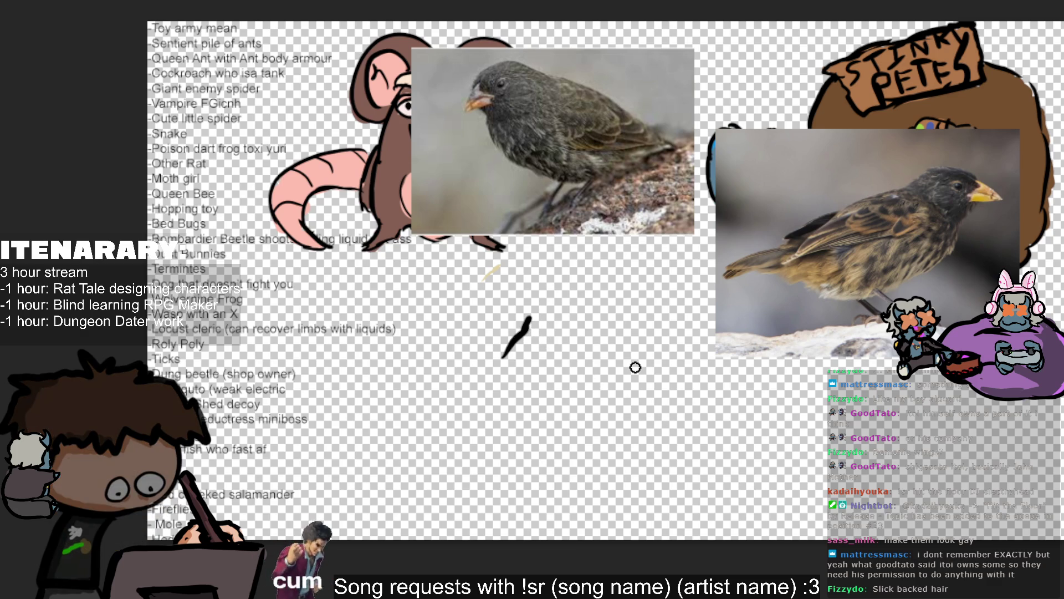
pyautogui.moveTo(528, 320)
pyautogui.mouseDown()
pyautogui.moveTo(506, 353)
pyautogui.moveTo(532, 347)
pyautogui.moveTo(518, 316)
pyautogui.moveTo(539, 289)
pyautogui.moveTo(559, 329)
pyautogui.moveTo(502, 345)
pyautogui.mouseUp()
pyautogui.hotkey('ctrl', 'z')
pyautogui.hotkey('ctrl', 'z')
pyautogui.hotkey('ctrl', 'z')
pyautogui.hotkey('ctrl', 'z')
pyautogui.hotkey('ctrl', 'z')
pyautogui.hotkey('ctrl', 'z')
pyautogui.hotkey('ctrl', 'z')
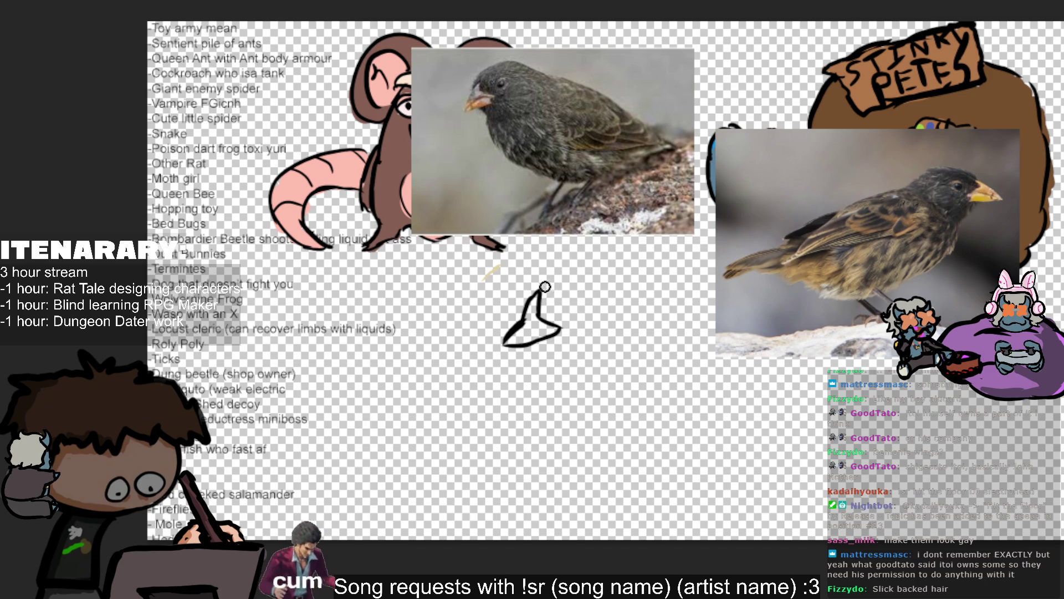
pyautogui.moveTo(538, 291)
pyautogui.mouseDown()
pyautogui.moveTo(546, 266)
pyautogui.moveTo(582, 272)
pyautogui.moveTo(579, 294)
pyautogui.moveTo(554, 283)
pyautogui.moveTo(592, 286)
pyautogui.moveTo(538, 280)
pyautogui.moveTo(566, 268)
pyautogui.moveTo(612, 294)
pyautogui.moveTo(610, 310)
pyautogui.moveTo(601, 302)
pyautogui.moveTo(622, 335)
pyautogui.mouseUp()
pyautogui.hotkey('ctrl', 'z')
pyautogui.hotkey('ctrl', 'z')
pyautogui.hotkey('ctrl', 'z')
pyautogui.hotkey('ctrl', 'z')
pyautogui.hotkey('ctrl', 'z')
pyautogui.hotkey('ctrl', 'z')
pyautogui.hotkey('ctrl', 'z')
pyautogui.hotkey('ctrl', 'z')
pyautogui.hotkey('ctrl', 'z')
pyautogui.hotkey('ctrl', 'z')
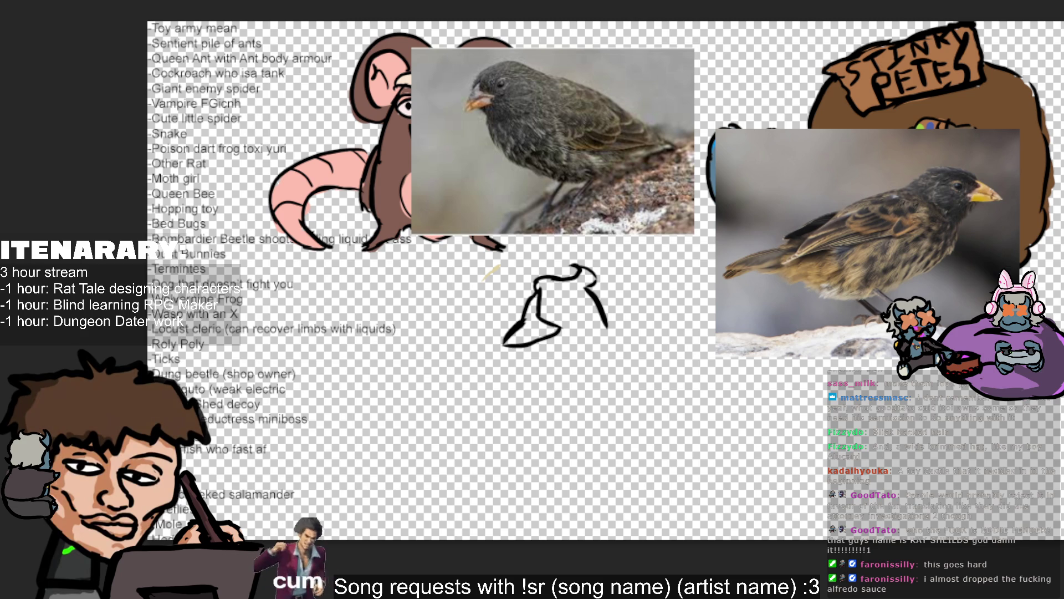
# Step: Try several strokes along the bird's right side, undoing most and keeping a short lower-right line
pyautogui.moveTo(627, 350); pyautogui.dragTo(647, 297)
pyautogui.hotkey('ctrl', 'z')
pyautogui.hotkey('ctrl', 'z')
pyautogui.moveTo(594, 370); pyautogui.dragTo(641, 263)
pyautogui.hotkey('ctrl', 'z')
pyautogui.moveTo(603, 348)
pyautogui.mouseDown()
pyautogui.moveTo(641, 276)
pyautogui.moveTo(586, 251)
pyautogui.moveTo(635, 276)
pyautogui.mouseUp()
pyautogui.hotkey('ctrl', 'z')
pyautogui.hotkey('ctrl', 'z')
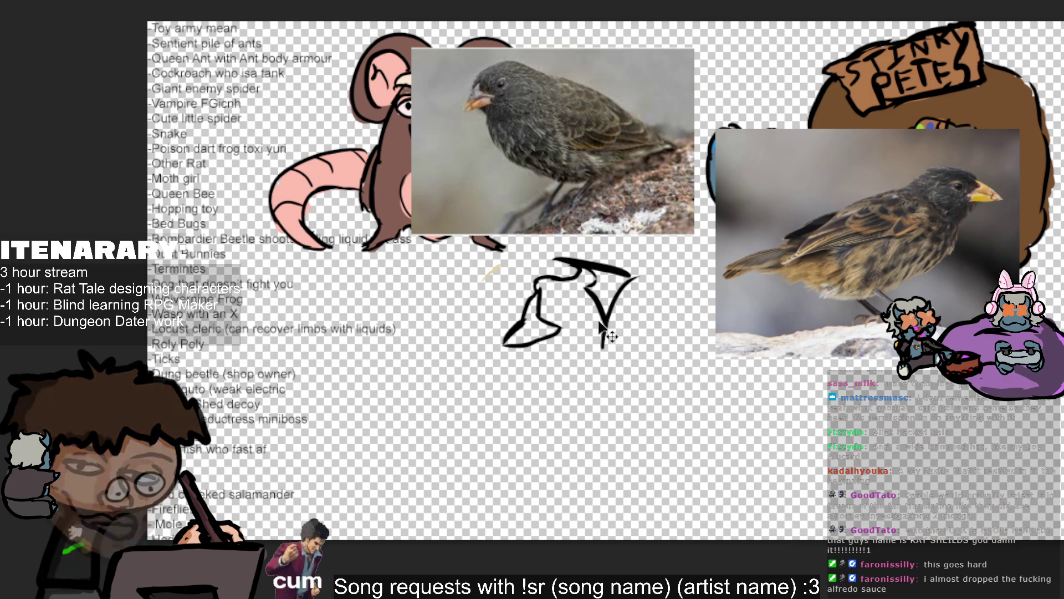
pyautogui.hotkey('ctrl', 'z')
pyautogui.hotkey('ctrl', 'z')
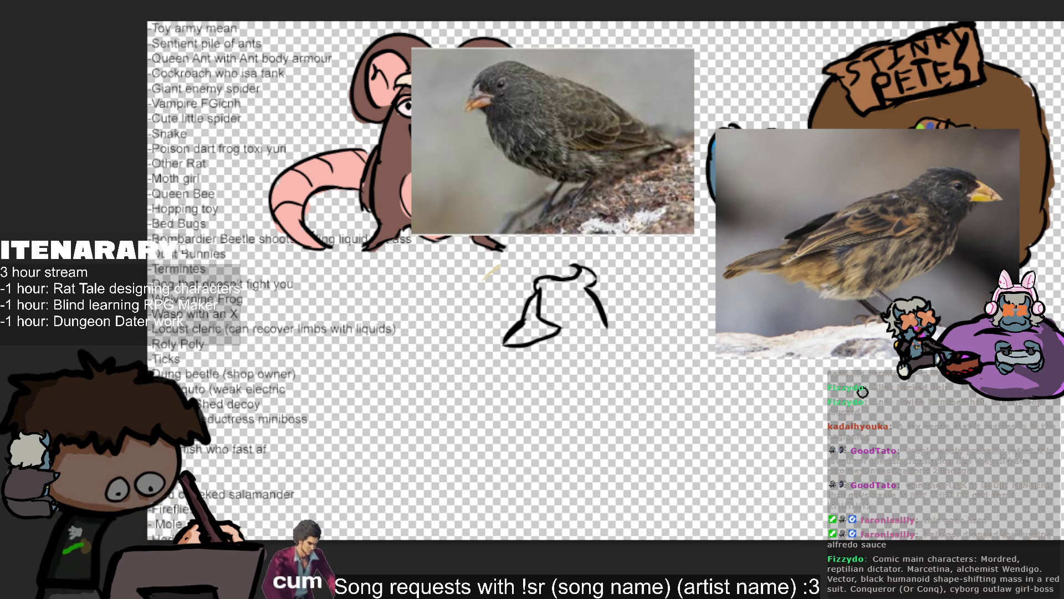
pyautogui.moveTo(607, 331)
pyautogui.mouseDown()
pyautogui.moveTo(646, 277)
pyautogui.moveTo(607, 327)
pyautogui.mouseUp()
pyautogui.hotkey('ctrl', 'z')
pyautogui.hotkey('ctrl', 'z')
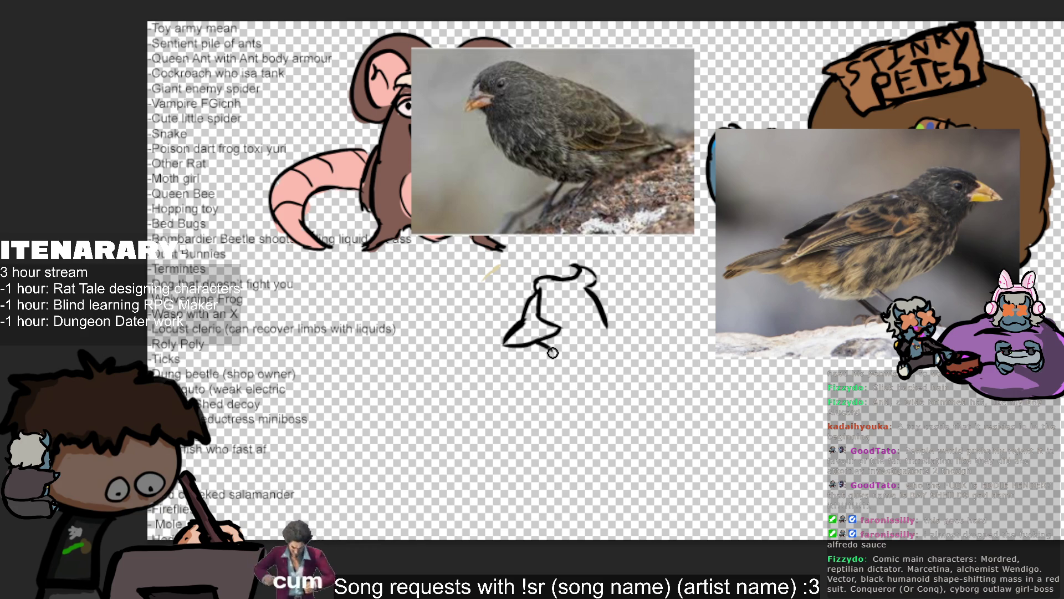
# Step: Add short lines below the curl and near the head, then draw the long lower-body and bottom curves
pyautogui.moveTo(555, 355); pyautogui.dragTo(556, 380)
pyautogui.moveTo(574, 322); pyautogui.dragTo(571, 333)
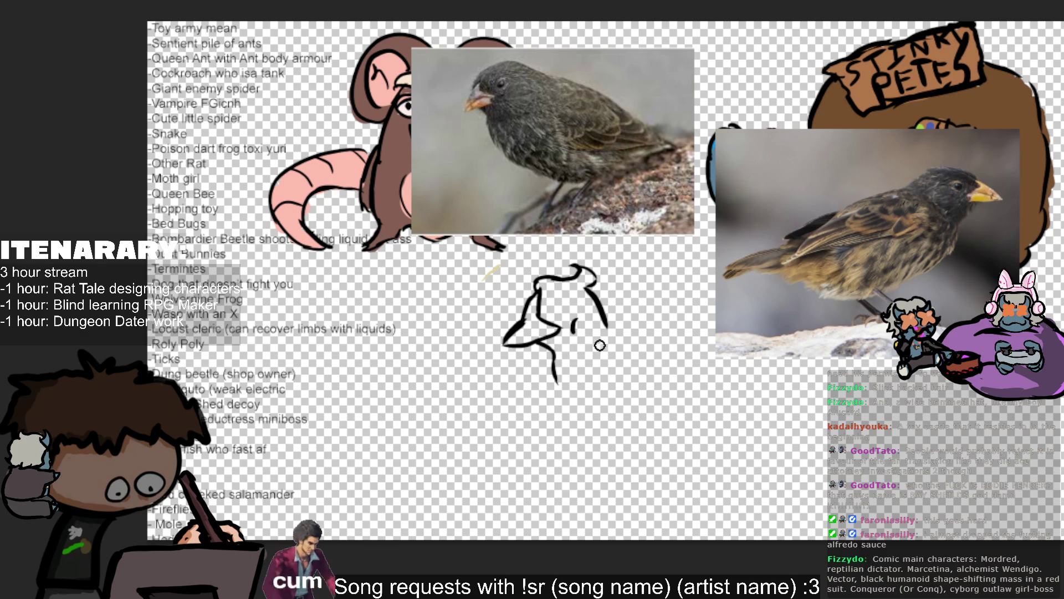
pyautogui.moveTo(588, 293)
pyautogui.mouseDown()
pyautogui.moveTo(637, 394)
pyautogui.moveTo(573, 412)
pyautogui.mouseUp()
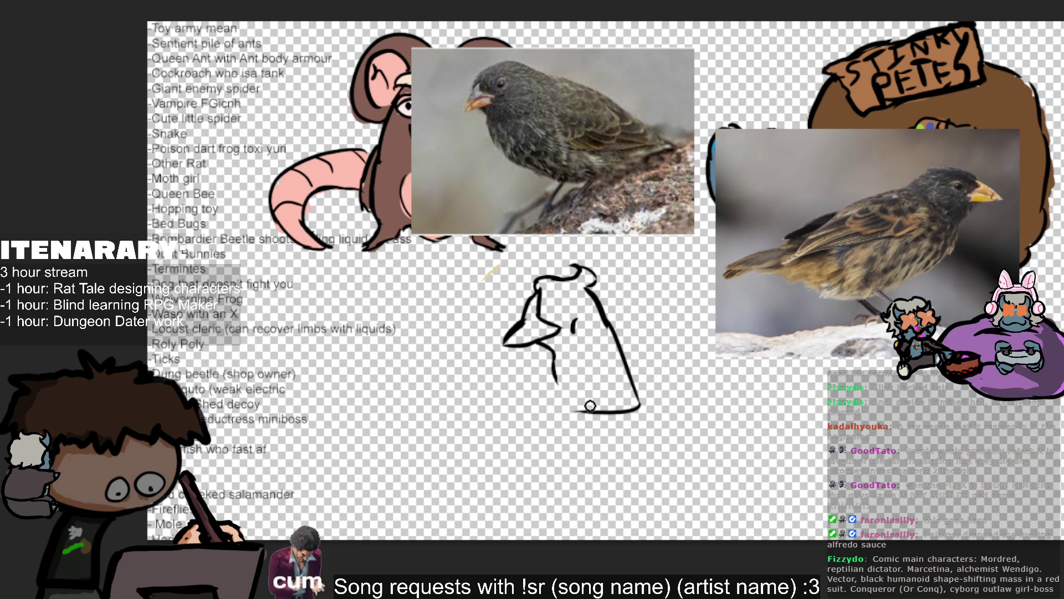
pyautogui.hotkey('ctrl', 'z')
pyautogui.moveTo(639, 403); pyautogui.dragTo(626, 422)
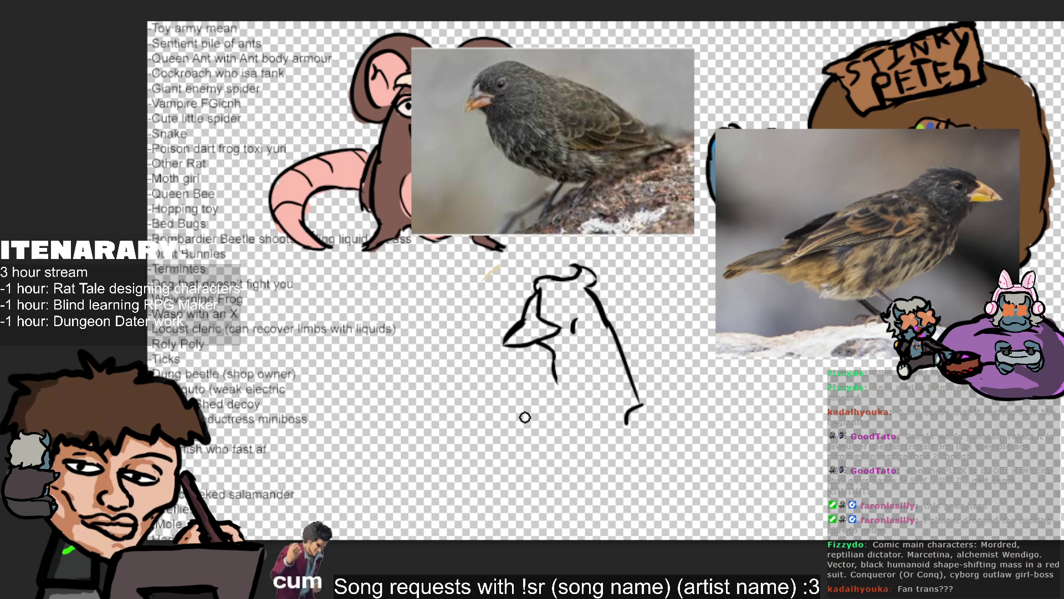
pyautogui.moveTo(526, 413)
pyautogui.mouseDown()
pyautogui.moveTo(574, 490)
pyautogui.moveTo(518, 402)
pyautogui.moveTo(578, 391)
pyautogui.mouseUp()
pyautogui.hotkey('ctrl', 'z')
pyautogui.hotkey('ctrl', 'z')
pyautogui.hotkey('ctrl', 'z')
pyautogui.moveTo(570, 487); pyautogui.dragTo(598, 491)
pyautogui.moveTo(557, 438)
pyautogui.mouseDown()
pyautogui.moveTo(601, 499)
pyautogui.moveTo(598, 491)
pyautogui.mouseUp()
pyautogui.hotkey('ctrl', 'z')
pyautogui.hotkey('ctrl', 'z')
pyautogui.hotkey('ctrl', 'z')
# Step: Draw curved inner feather lines inside the bird's lower body, reworking the lower-right strokes
pyautogui.moveTo(567, 435); pyautogui.dragTo(594, 491)
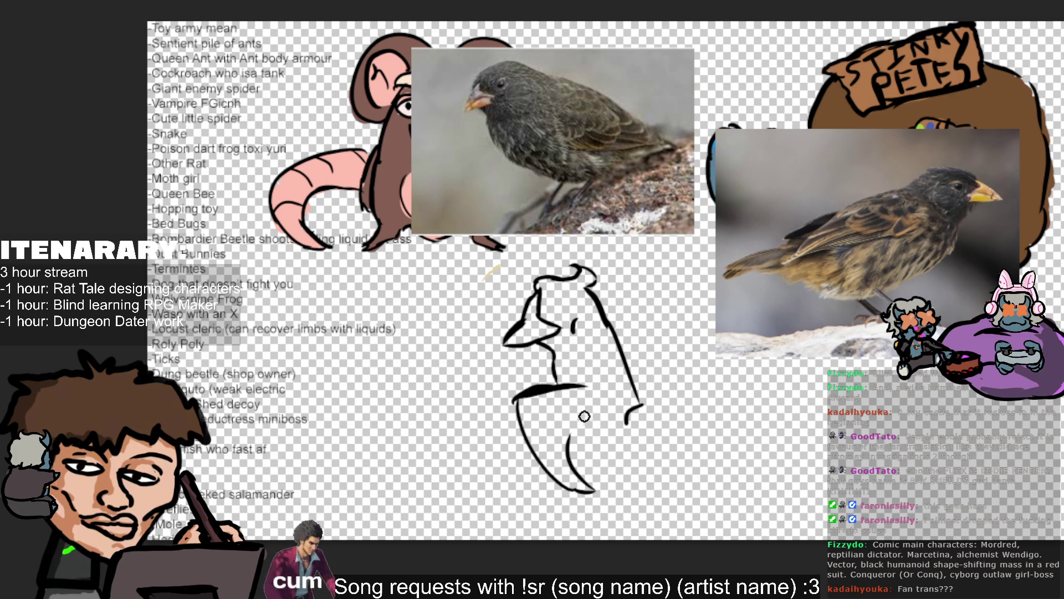
pyautogui.moveTo(580, 431); pyautogui.dragTo(582, 450)
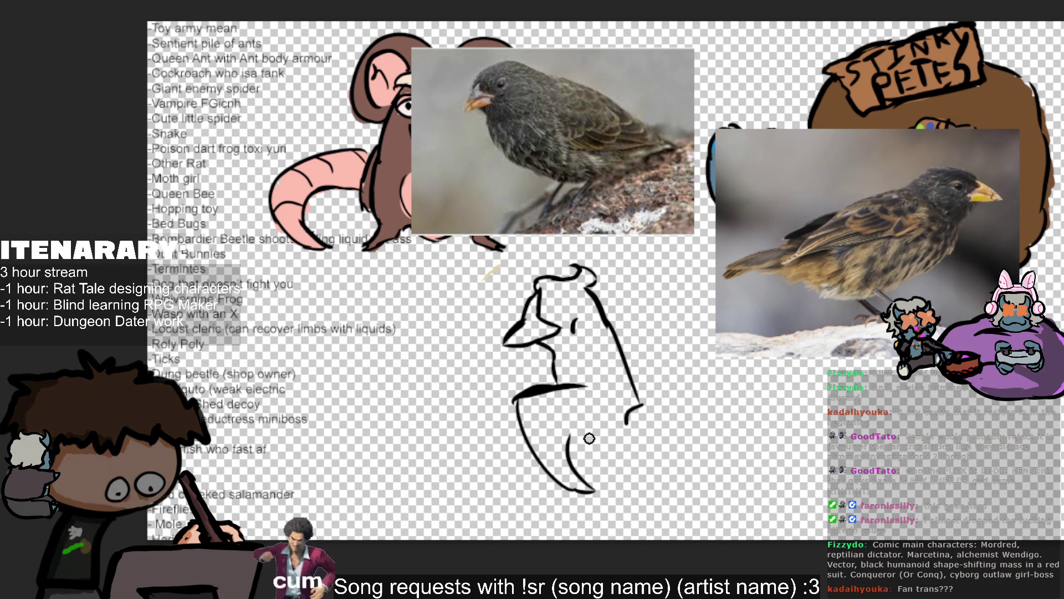
pyautogui.hotkey('ctrl', 'z')
pyautogui.hotkey('ctrl', 'z')
pyautogui.moveTo(592, 491)
pyautogui.mouseDown()
pyautogui.moveTo(559, 422)
pyautogui.moveTo(588, 468)
pyautogui.mouseUp()
pyautogui.moveTo(579, 432); pyautogui.dragTo(571, 463)
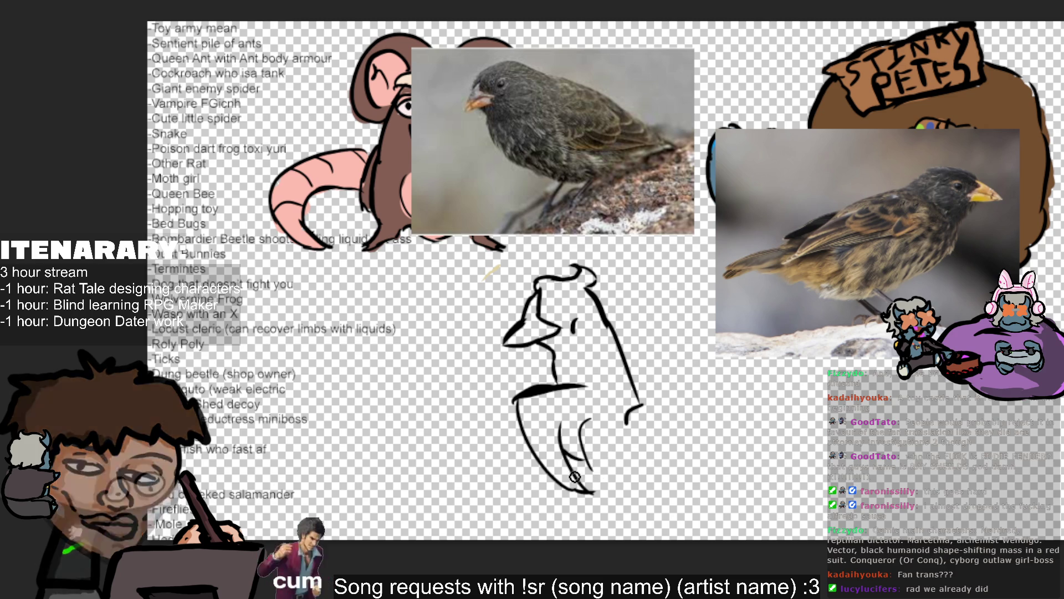
pyautogui.moveTo(573, 454); pyautogui.dragTo(602, 493)
pyautogui.moveTo(625, 430)
pyautogui.mouseDown()
pyautogui.moveTo(605, 477)
pyautogui.moveTo(621, 491)
pyautogui.mouseUp()
pyautogui.moveTo(616, 430); pyautogui.dragTo(588, 465)
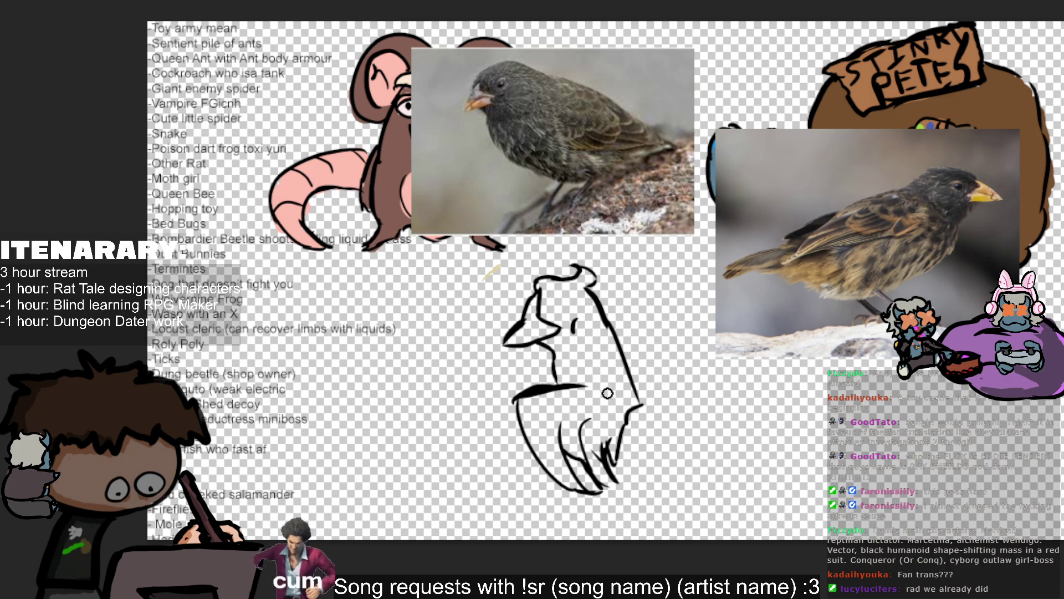
# Step: Extend the horizontal line across the body, discard a diagonal tail stroke, and add a dark upper-body mark
pyautogui.moveTo(584, 388); pyautogui.dragTo(604, 382)
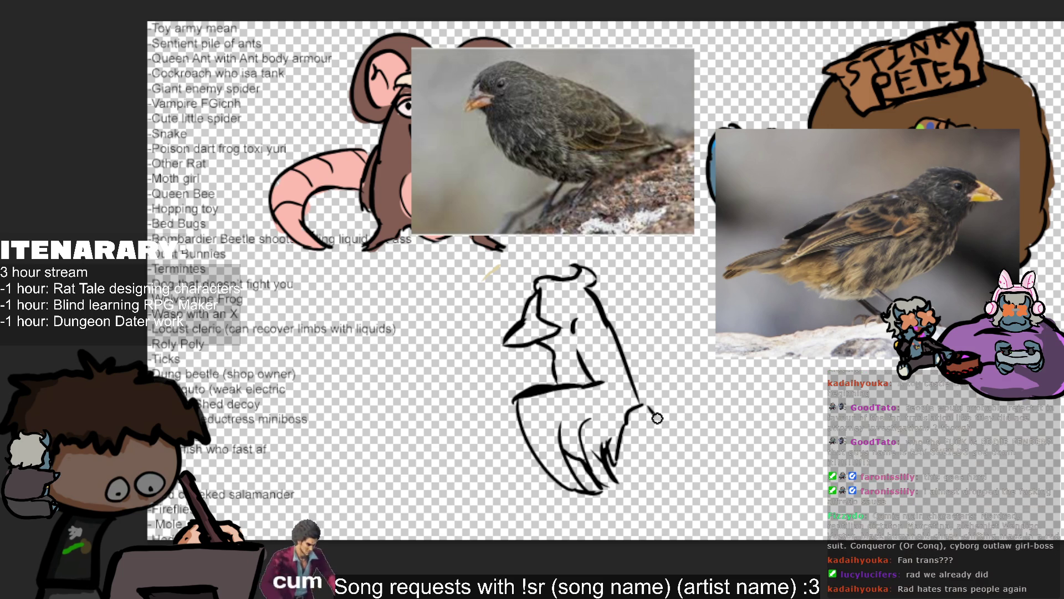
pyautogui.moveTo(637, 406); pyautogui.dragTo(737, 478)
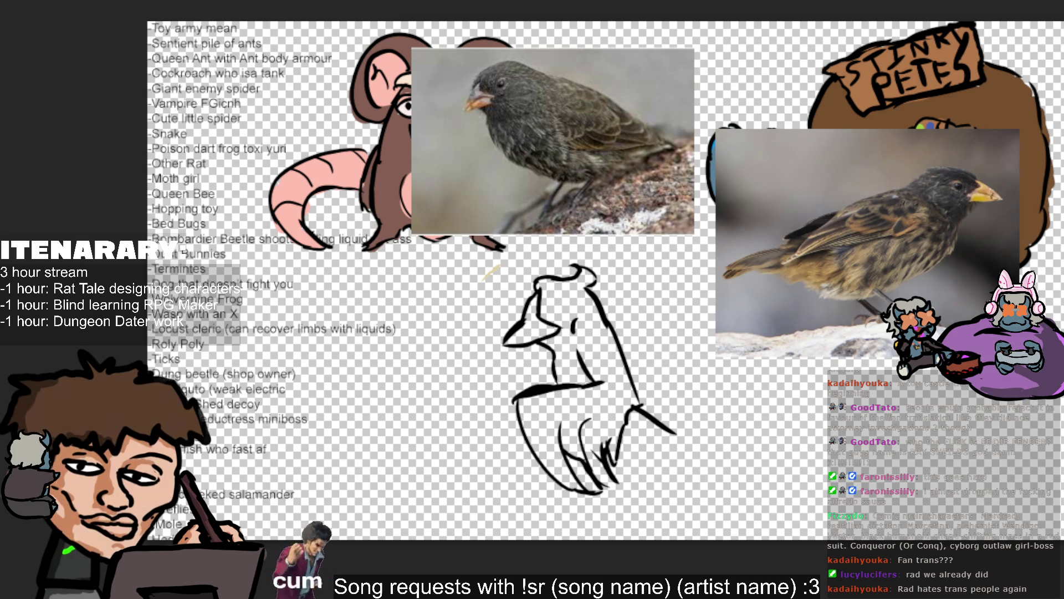
pyautogui.hotkey('ctrl', 'z')
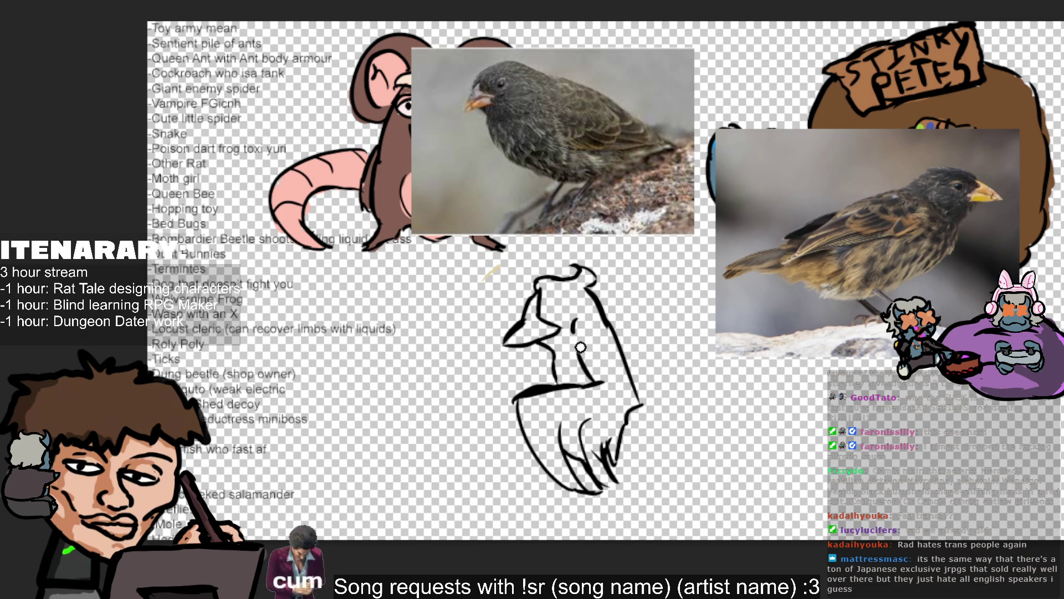
pyautogui.moveTo(573, 328); pyautogui.dragTo(598, 317)
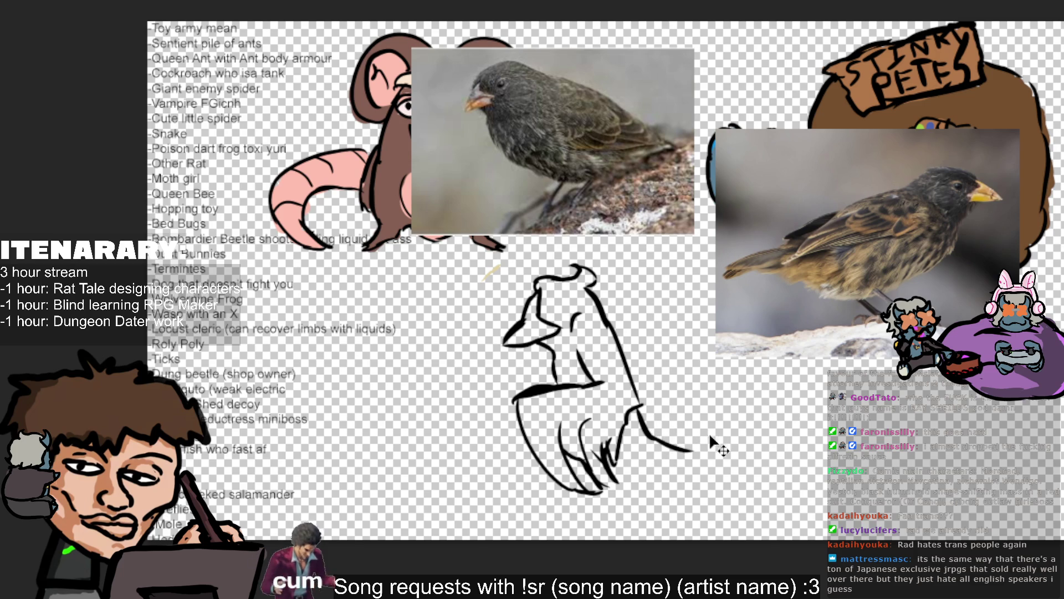
# Step: Draw two tail feather lines trailing right and two thin legs with thickened feet
pyautogui.moveTo(632, 413)
pyautogui.mouseDown()
pyautogui.moveTo(653, 438)
pyautogui.moveTo(724, 448)
pyautogui.moveTo(643, 458)
pyautogui.mouseUp()
pyautogui.moveTo(718, 451); pyautogui.dragTo(626, 456)
pyautogui.moveTo(721, 474)
pyautogui.mouseDown()
pyautogui.moveTo(613, 456)
pyautogui.moveTo(617, 489)
pyautogui.moveTo(637, 501)
pyautogui.moveTo(616, 521)
pyautogui.moveTo(645, 506)
pyautogui.moveTo(615, 524)
pyautogui.moveTo(646, 496)
pyautogui.mouseUp()
pyautogui.moveTo(620, 460)
pyautogui.mouseDown()
pyautogui.moveTo(633, 485)
pyautogui.moveTo(615, 518)
pyautogui.moveTo(591, 522)
pyautogui.moveTo(634, 531)
pyautogui.mouseUp()
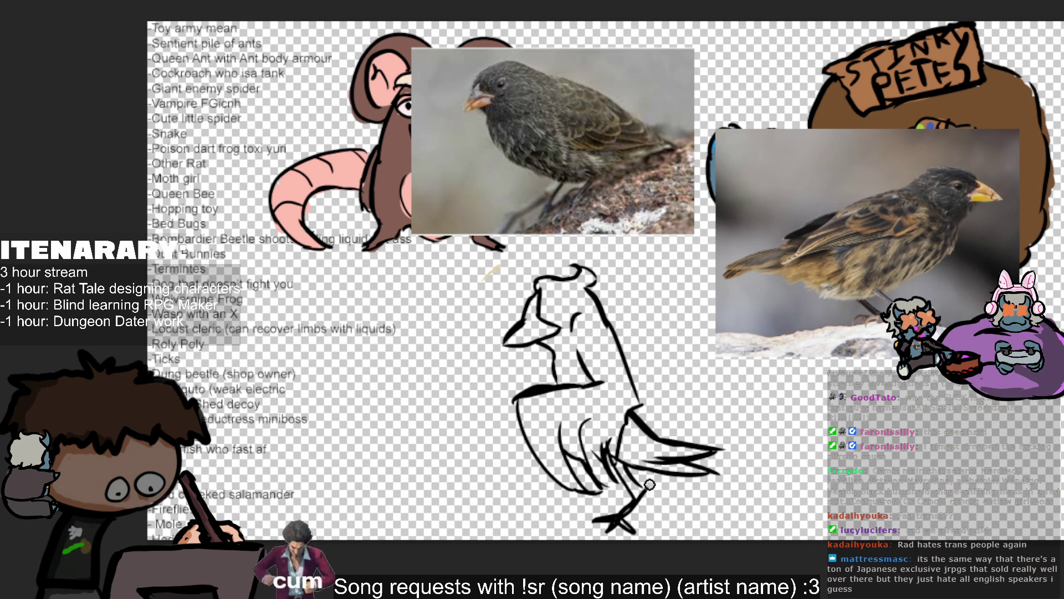
pyautogui.moveTo(635, 468)
pyautogui.mouseDown()
pyautogui.moveTo(672, 512)
pyautogui.moveTo(632, 480)
pyautogui.mouseUp()
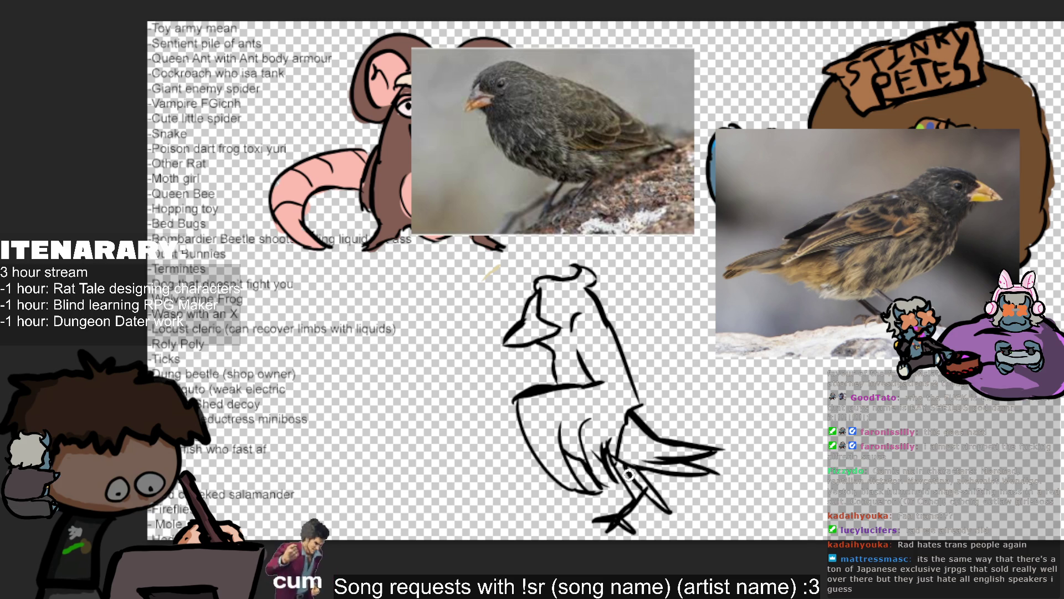
pyautogui.moveTo(672, 515)
pyautogui.mouseDown()
pyautogui.moveTo(696, 527)
pyautogui.moveTo(684, 529)
pyautogui.moveTo(701, 527)
pyautogui.mouseUp()
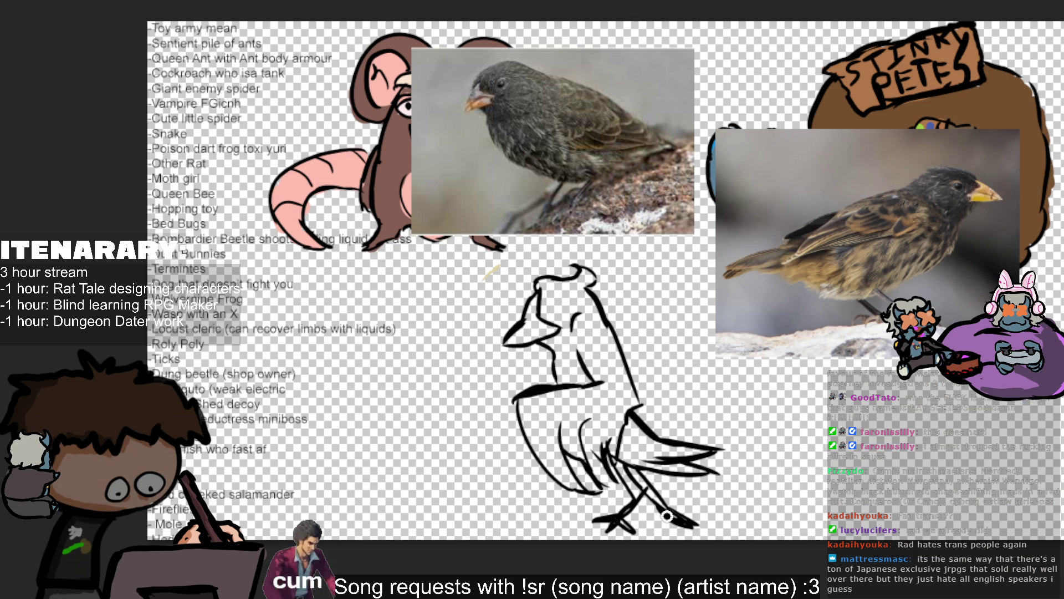
# Step: Add an eye on the bird's head and redraw the wing curve rising from the chest
pyautogui.moveTo(549, 304)
pyautogui.mouseDown()
pyautogui.moveTo(572, 301)
pyautogui.moveTo(547, 309)
pyautogui.mouseUp()
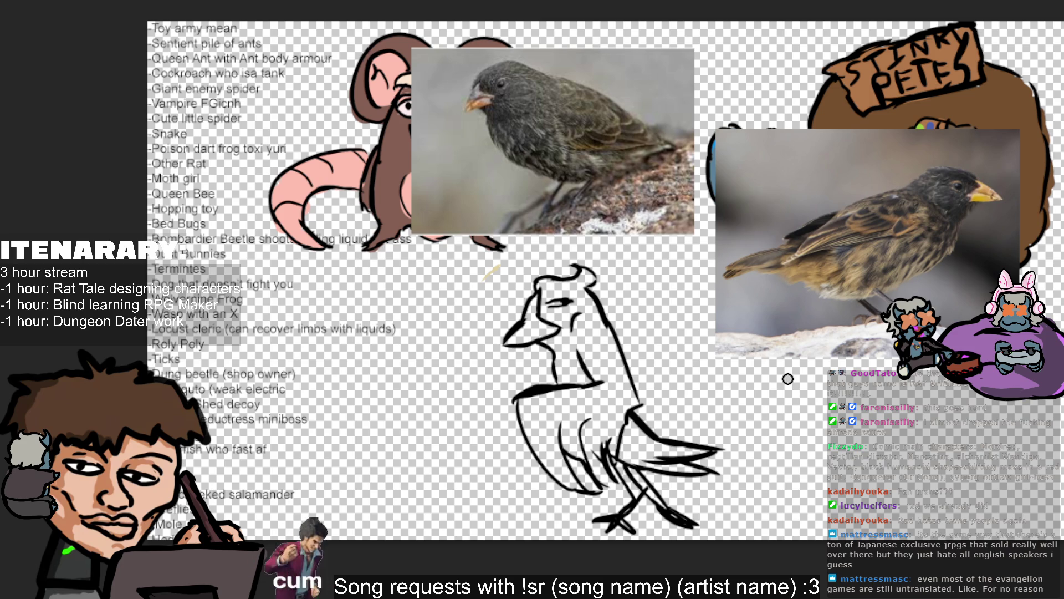
pyautogui.moveTo(592, 338)
pyautogui.mouseDown()
pyautogui.moveTo(651, 276)
pyautogui.moveTo(632, 285)
pyautogui.mouseUp()
pyautogui.hotkey('ctrl', 'z')
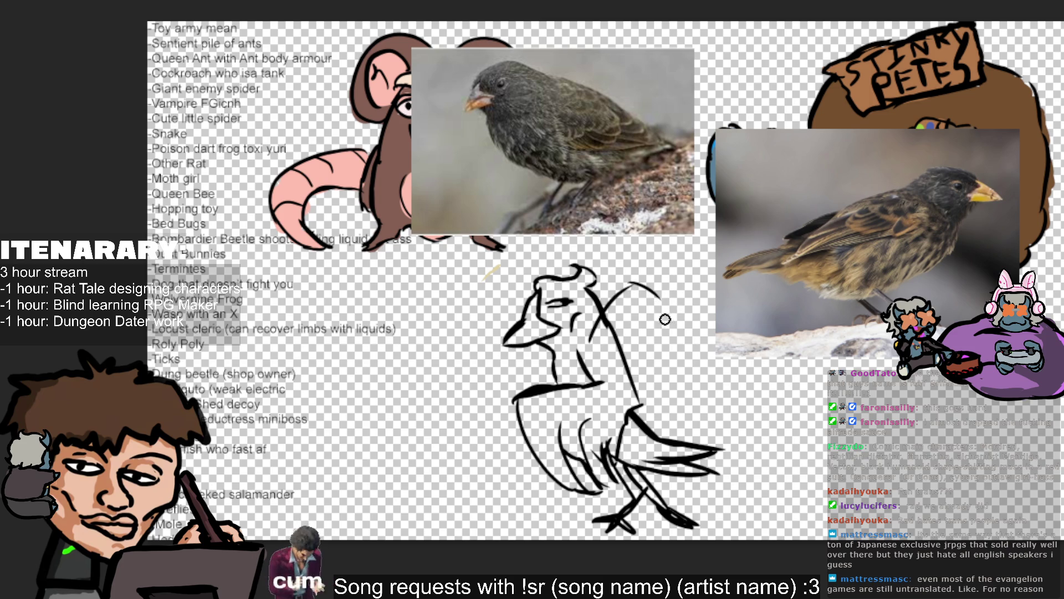
pyautogui.moveTo(609, 306)
pyautogui.mouseDown()
pyautogui.moveTo(657, 287)
pyautogui.moveTo(614, 332)
pyautogui.mouseUp()
pyautogui.hotkey('ctrl', 'z')
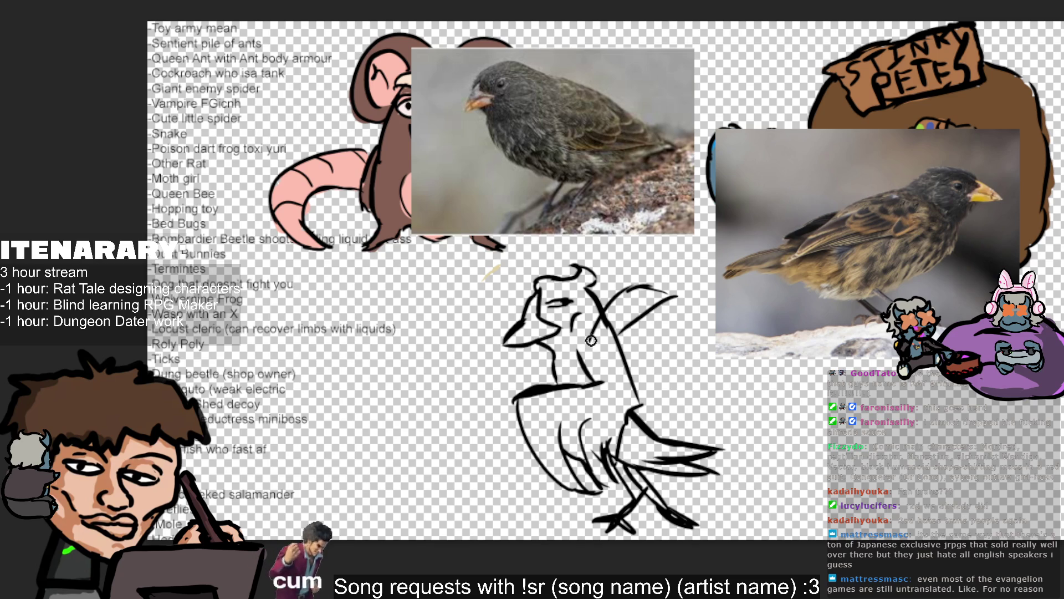
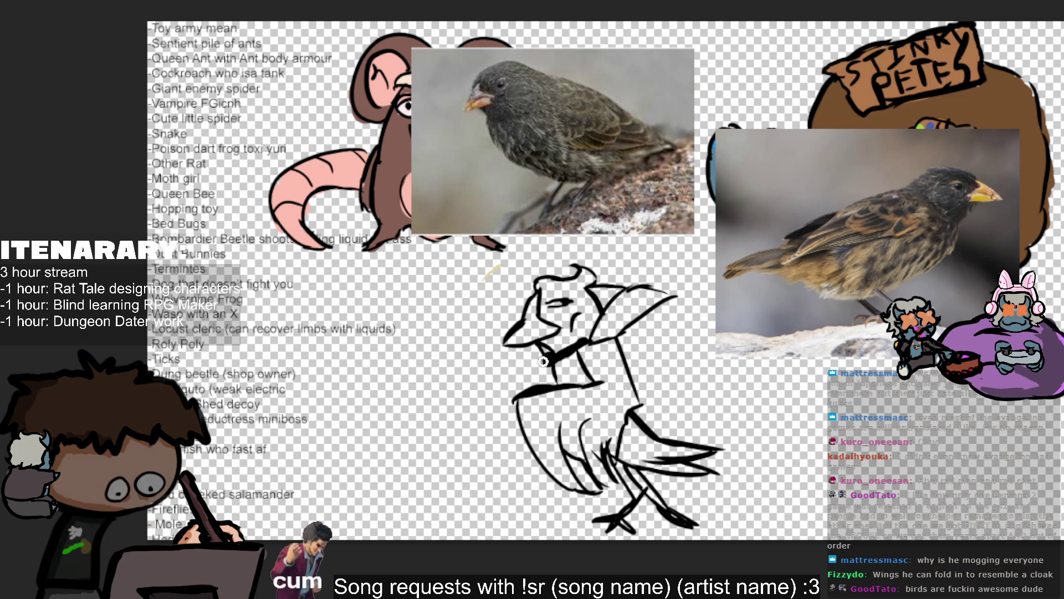
# Step: Redraw the collar pendant more boldly and sketch cloak lines sweeping from the collar down over the back
pyautogui.moveTo(554, 357)
pyautogui.mouseDown()
pyautogui.moveTo(548, 363)
pyautogui.moveTo(575, 364)
pyautogui.mouseUp()
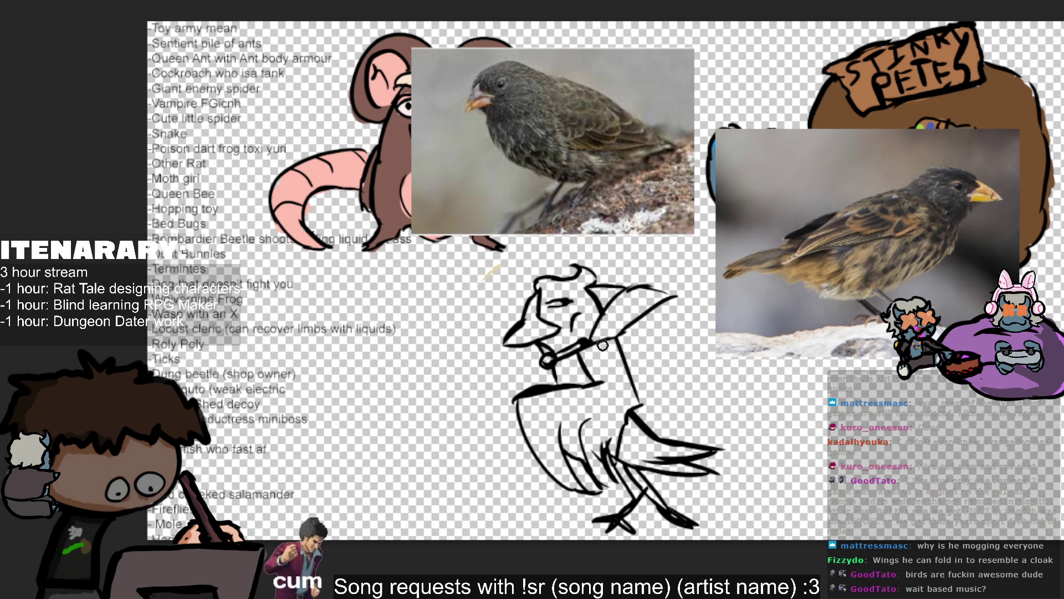
pyautogui.moveTo(592, 339); pyautogui.dragTo(659, 377)
pyautogui.hotkey('ctrl', 'z')
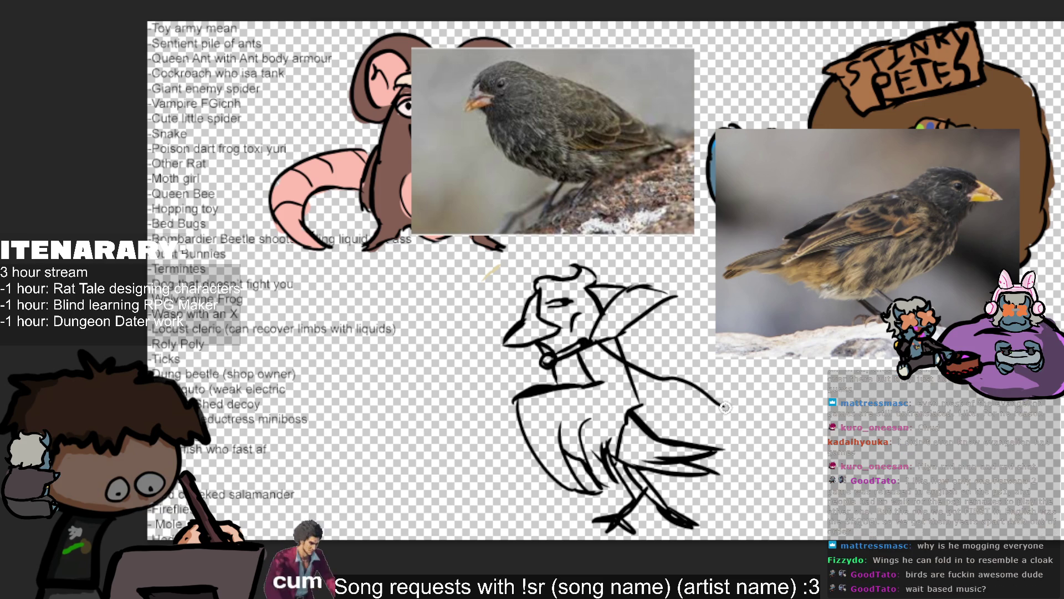
pyautogui.moveTo(592, 347); pyautogui.dragTo(711, 411)
pyautogui.hotkey('ctrl', 'z')
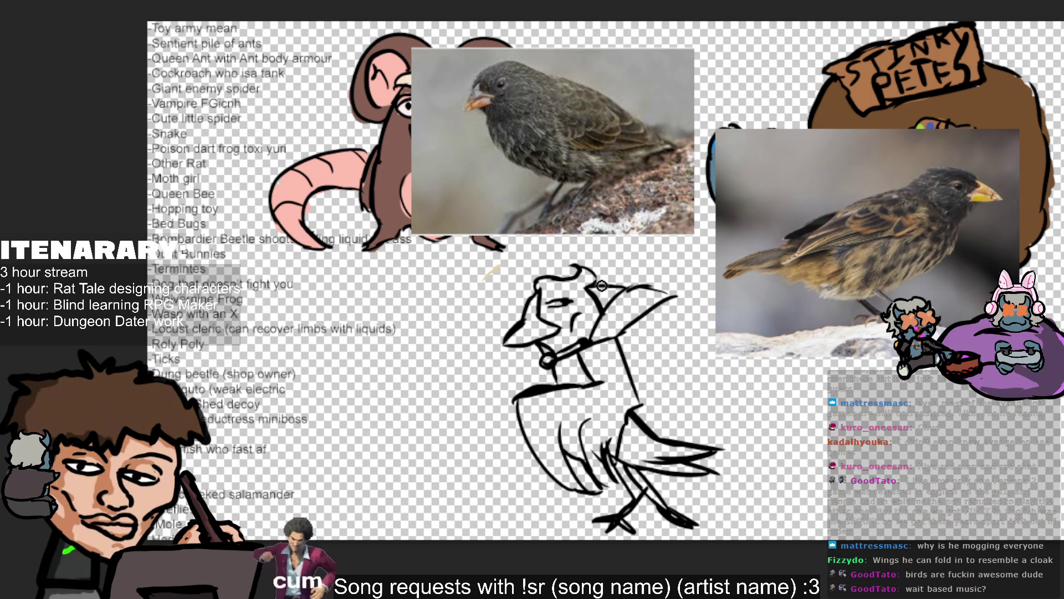
pyautogui.moveTo(593, 350); pyautogui.dragTo(696, 390)
pyautogui.moveTo(638, 336)
pyautogui.mouseDown()
pyautogui.moveTo(688, 379)
pyautogui.moveTo(681, 395)
pyautogui.mouseUp()
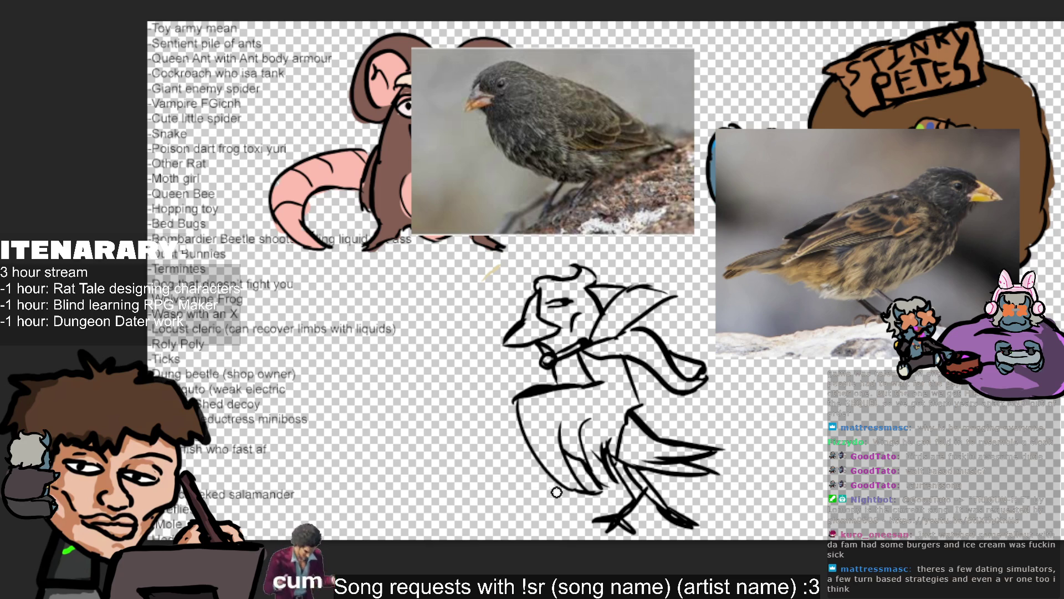
# Step: Redraw the bird's left body edge as a line curving right at the bottom, then extend the tail lines rightward
pyautogui.moveTo(508, 403); pyautogui.dragTo(530, 496)
pyautogui.hotkey('ctrl', 'z')
pyautogui.moveTo(507, 376); pyautogui.dragTo(519, 481)
pyautogui.hotkey('ctrl', 'z')
pyautogui.moveTo(511, 401)
pyautogui.mouseDown()
pyautogui.moveTo(530, 499)
pyautogui.moveTo(543, 516)
pyautogui.moveTo(571, 485)
pyautogui.mouseUp()
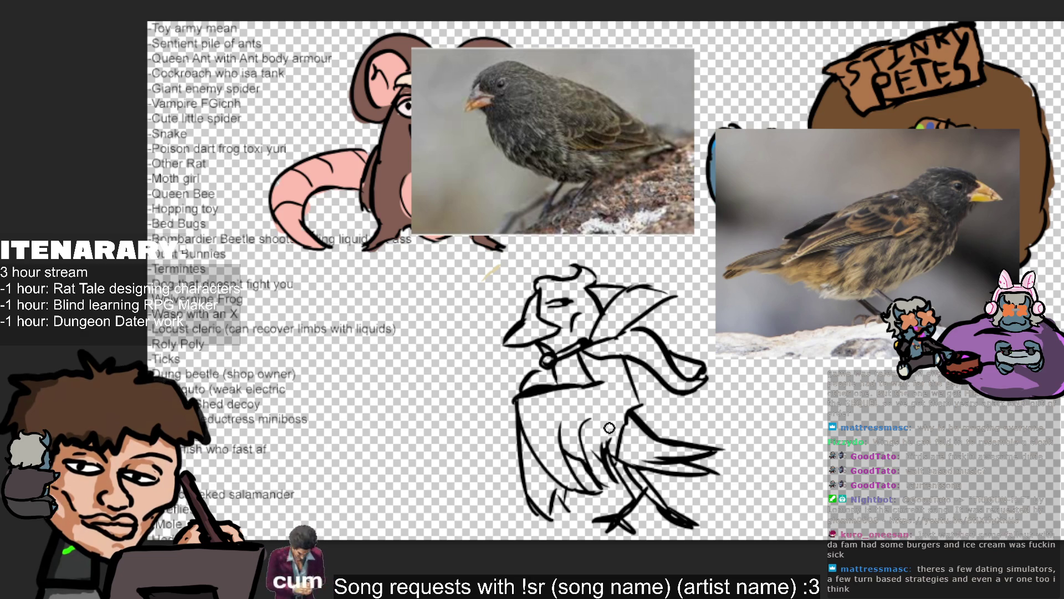
pyautogui.press('v')
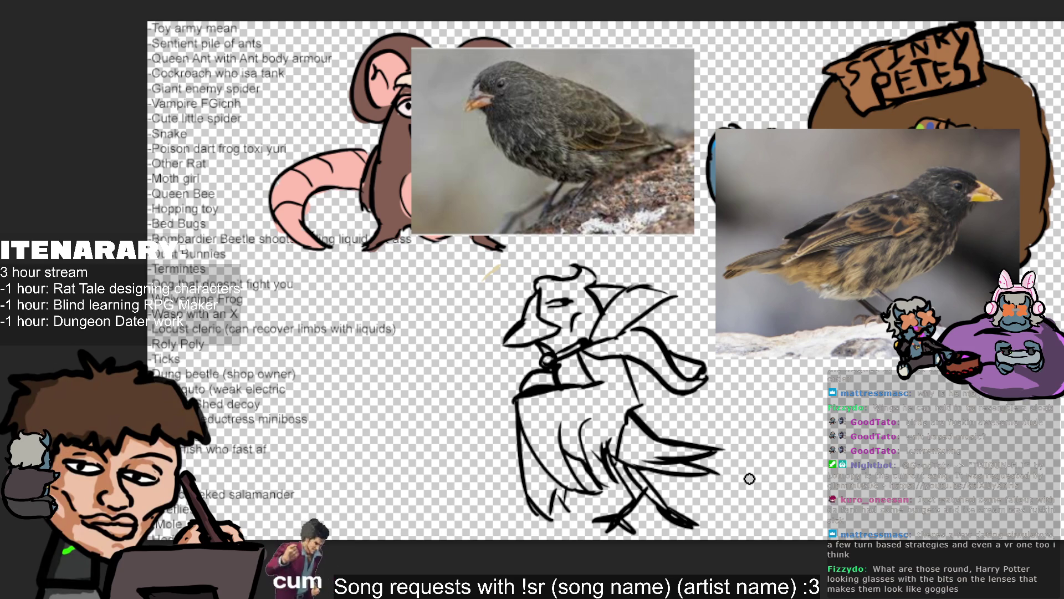
pyautogui.moveTo(701, 469); pyautogui.dragTo(734, 460)
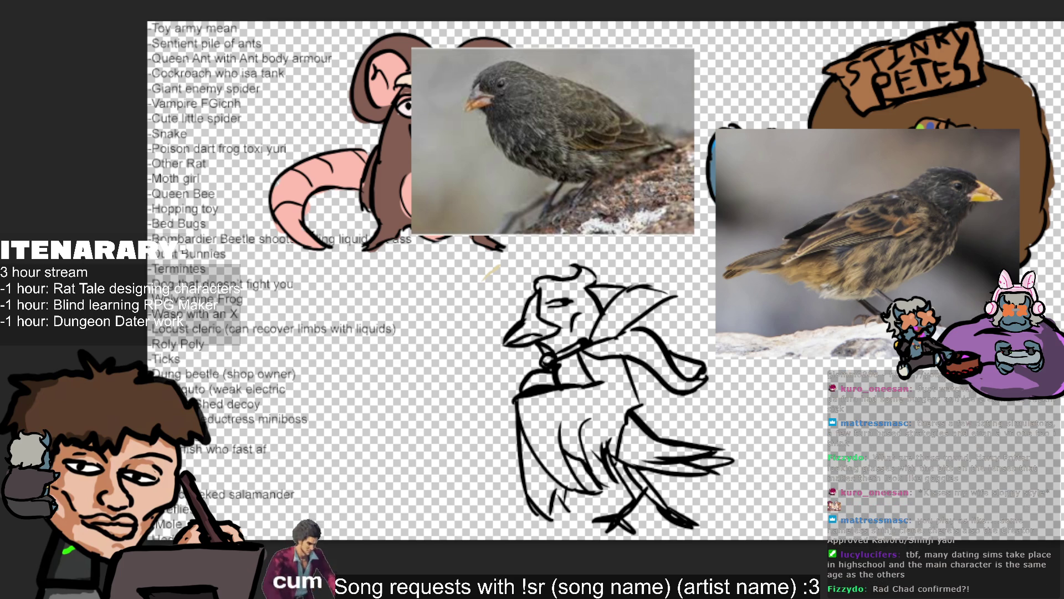
# Step: Paint dark grey shading over the bird's left side, lower body, middle and lower wing
pyautogui.moveTo(534, 468); pyautogui.dragTo(539, 505)
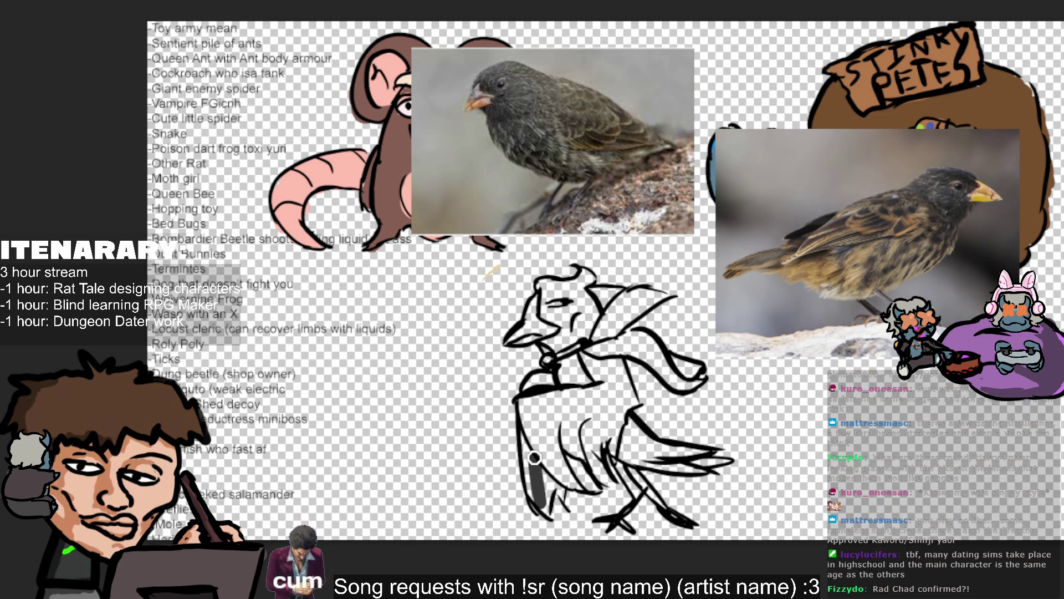
pyautogui.moveTo(533, 467)
pyautogui.mouseDown()
pyautogui.moveTo(531, 436)
pyautogui.moveTo(526, 488)
pyautogui.moveTo(548, 507)
pyautogui.moveTo(553, 454)
pyautogui.mouseUp()
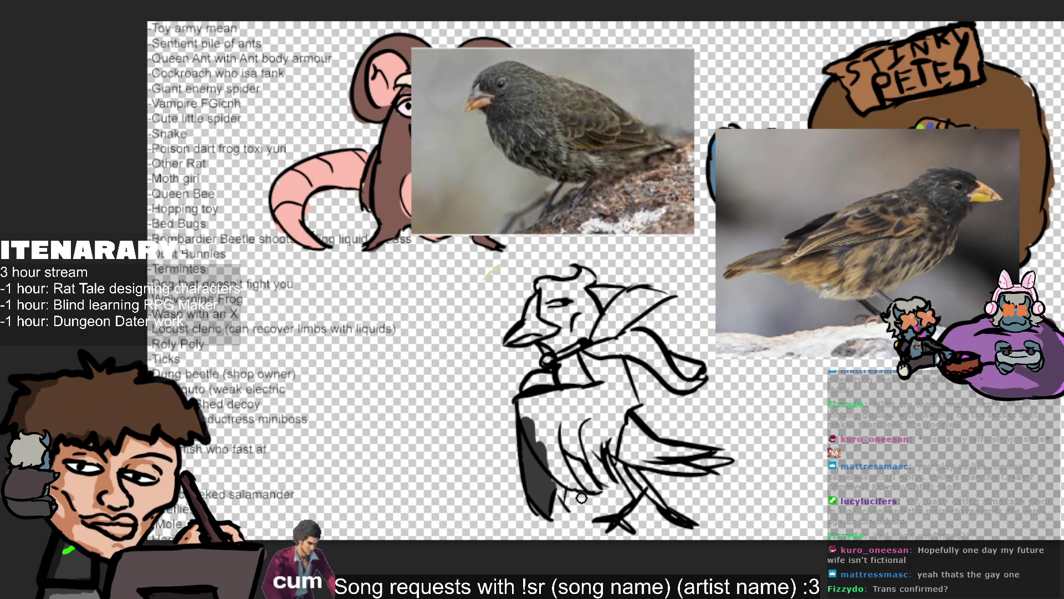
pyautogui.moveTo(556, 475)
pyautogui.mouseDown()
pyautogui.moveTo(561, 483)
pyautogui.moveTo(568, 452)
pyautogui.moveTo(557, 444)
pyautogui.mouseUp()
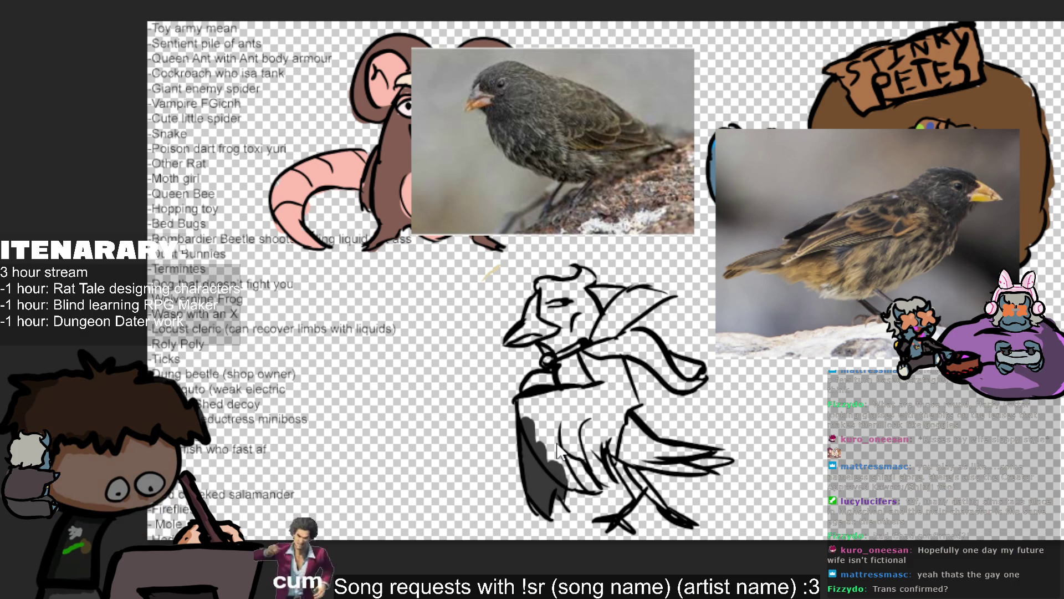
pyautogui.moveTo(549, 420)
pyautogui.mouseDown()
pyautogui.moveTo(558, 471)
pyautogui.moveTo(574, 480)
pyautogui.moveTo(565, 463)
pyautogui.moveTo(590, 475)
pyautogui.moveTo(580, 412)
pyautogui.moveTo(580, 424)
pyautogui.mouseUp()
pyautogui.moveTo(554, 459)
pyautogui.mouseDown()
pyautogui.moveTo(535, 437)
pyautogui.moveTo(526, 399)
pyautogui.moveTo(562, 399)
pyautogui.moveTo(547, 436)
pyautogui.moveTo(609, 410)
pyautogui.mouseUp()
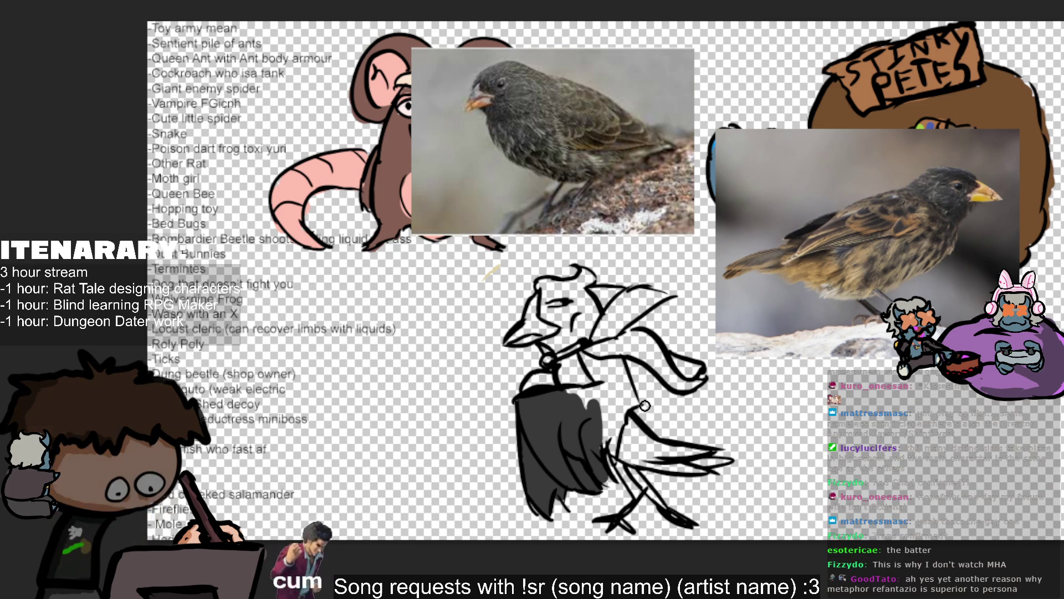
pyautogui.moveTo(596, 438)
pyautogui.mouseDown()
pyautogui.moveTo(610, 422)
pyautogui.moveTo(618, 433)
pyautogui.moveTo(629, 402)
pyautogui.moveTo(599, 407)
pyautogui.moveTo(577, 397)
pyautogui.moveTo(619, 388)
pyautogui.moveTo(604, 378)
pyautogui.moveTo(609, 397)
pyautogui.moveTo(585, 365)
pyautogui.moveTo(567, 375)
pyautogui.moveTo(563, 387)
pyautogui.moveTo(571, 367)
pyautogui.moveTo(599, 397)
pyautogui.moveTo(610, 369)
pyautogui.moveTo(625, 377)
pyautogui.moveTo(616, 360)
pyautogui.moveTo(639, 370)
pyautogui.moveTo(633, 362)
pyautogui.mouseUp()
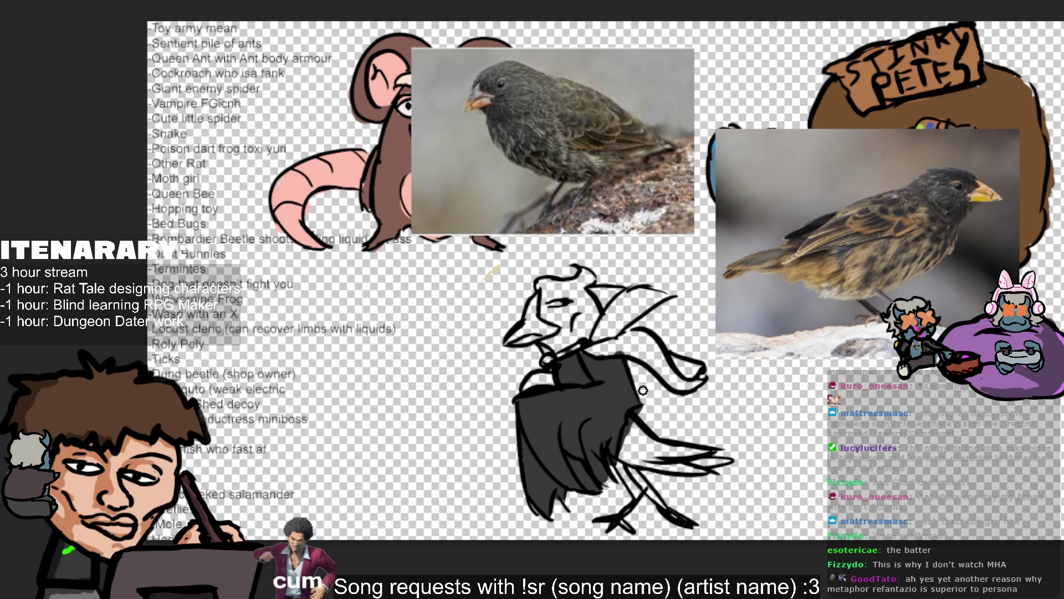
pyautogui.moveTo(618, 438)
pyautogui.mouseDown()
pyautogui.moveTo(626, 455)
pyautogui.moveTo(690, 469)
pyautogui.moveTo(725, 465)
pyautogui.moveTo(640, 452)
pyautogui.moveTo(631, 427)
pyautogui.moveTo(645, 443)
pyautogui.moveTo(731, 444)
pyautogui.mouseUp()
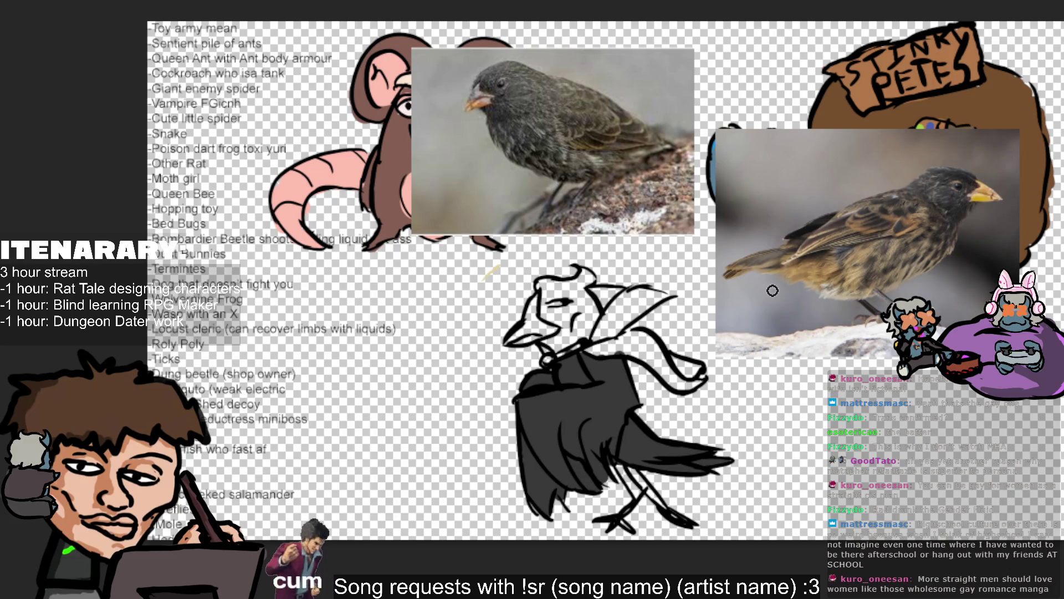
pyautogui.moveTo(535, 443); pyautogui.dragTo(571, 483)
pyautogui.moveTo(523, 412); pyautogui.dragTo(572, 478)
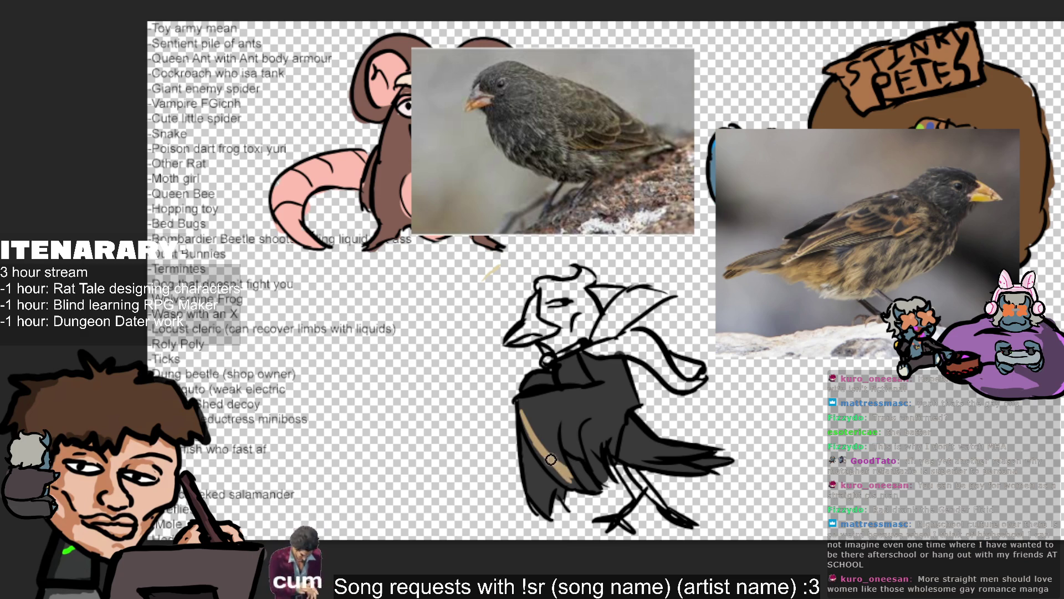
pyautogui.moveTo(567, 479); pyautogui.dragTo(593, 479)
pyautogui.moveTo(582, 427)
pyautogui.mouseDown()
pyautogui.moveTo(601, 474)
pyautogui.moveTo(609, 420)
pyautogui.moveTo(615, 476)
pyautogui.moveTo(622, 405)
pyautogui.moveTo(620, 433)
pyautogui.mouseUp()
pyautogui.moveTo(575, 470)
pyautogui.mouseDown()
pyautogui.moveTo(551, 415)
pyautogui.moveTo(577, 463)
pyautogui.moveTo(566, 413)
pyautogui.mouseUp()
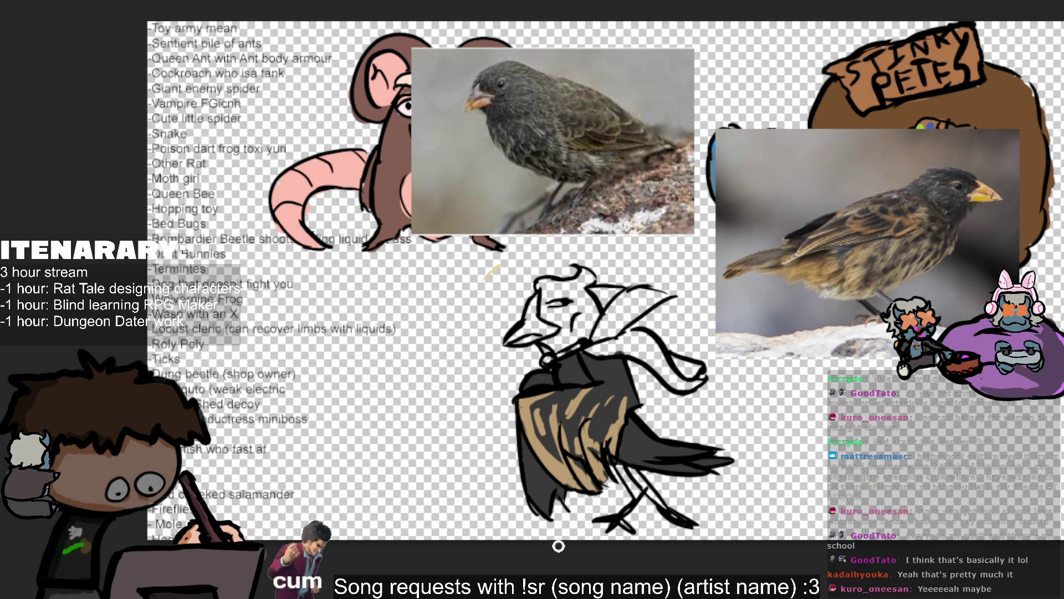
pyautogui.moveTo(540, 507)
pyautogui.mouseDown()
pyautogui.moveTo(523, 444)
pyautogui.moveTo(539, 491)
pyautogui.mouseUp()
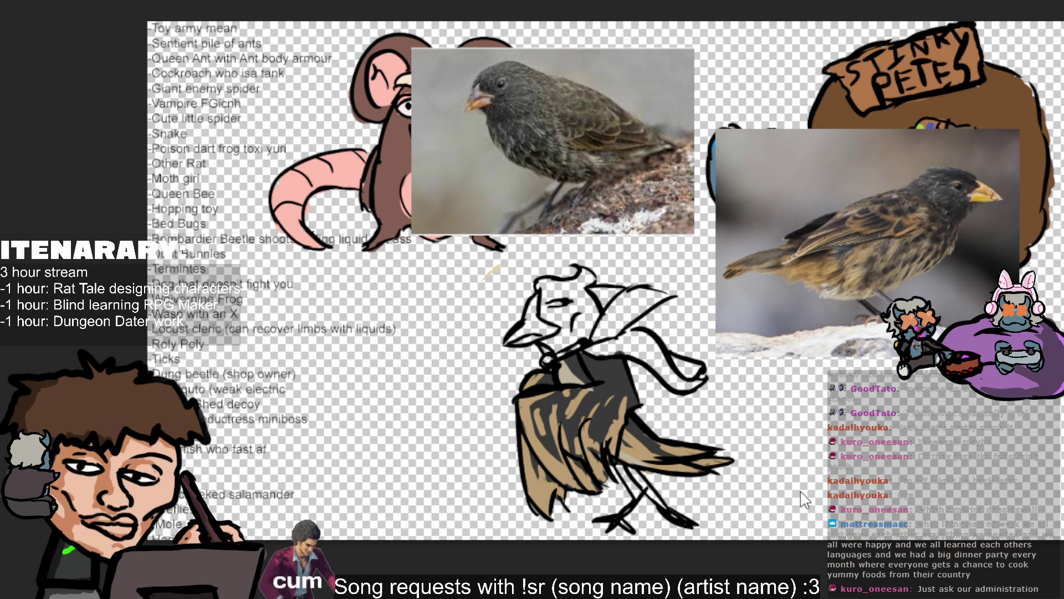
pyautogui.rightClick(560, 395)
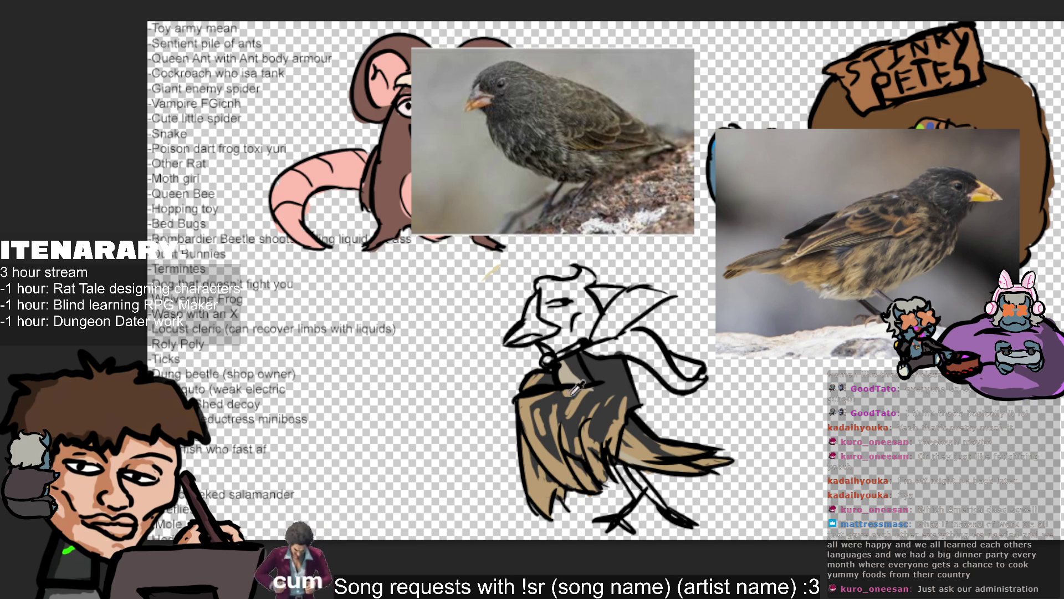
pyautogui.rightClick(580, 399)
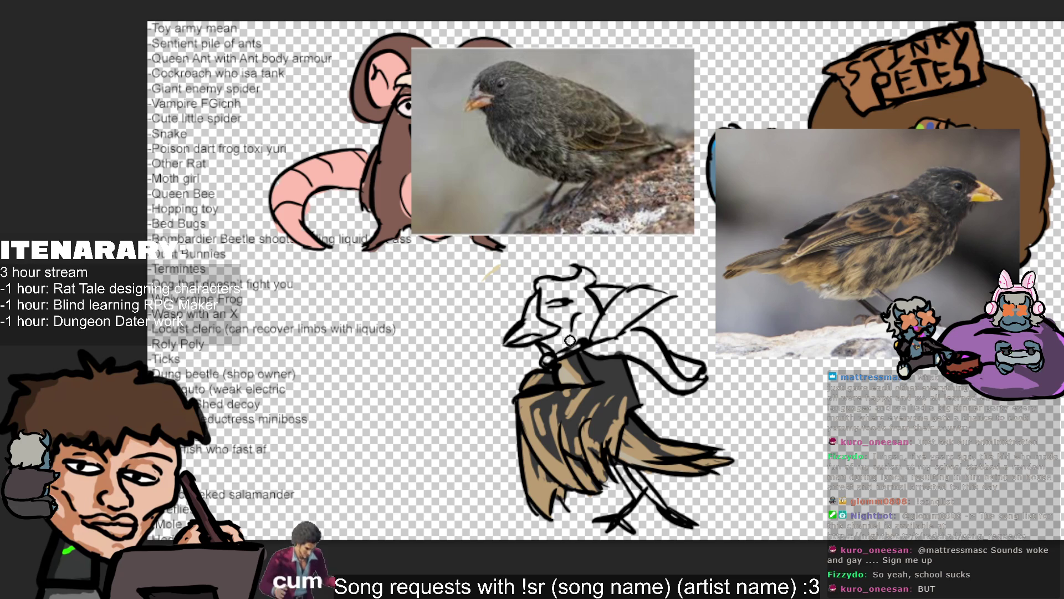
pyautogui.moveTo(564, 341)
pyautogui.mouseDown()
pyautogui.moveTo(575, 339)
pyautogui.moveTo(546, 339)
pyautogui.moveTo(587, 324)
pyautogui.moveTo(579, 288)
pyautogui.moveTo(589, 274)
pyautogui.moveTo(554, 283)
pyautogui.moveTo(582, 288)
pyautogui.moveTo(552, 310)
pyautogui.moveTo(565, 324)
pyautogui.moveTo(573, 305)
pyautogui.moveTo(571, 313)
pyautogui.mouseUp()
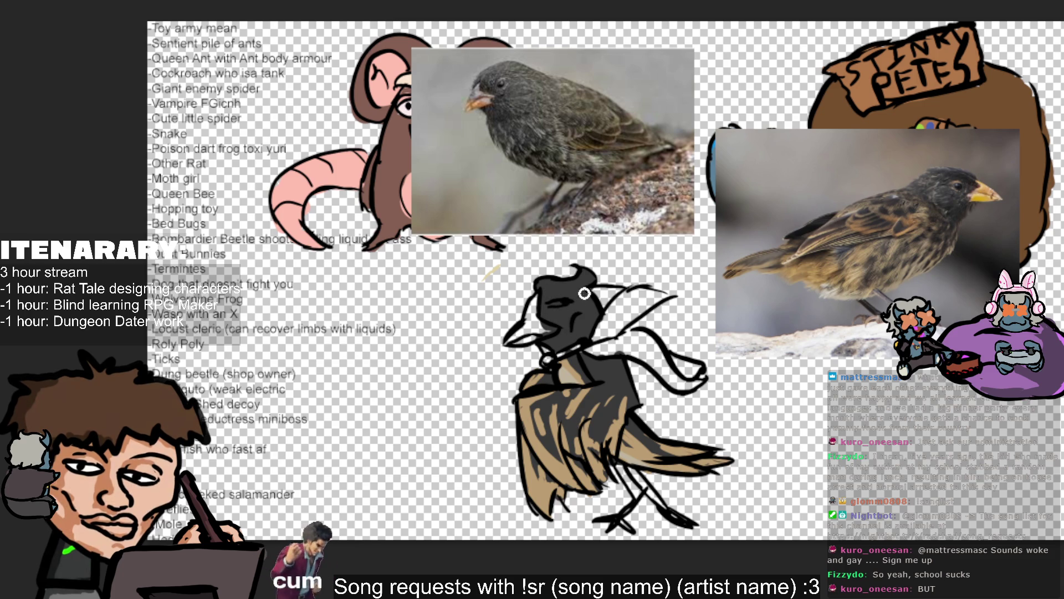
# Step: Eyedrop a dark grey from the finch's head and the lower finch photo
pyautogui.keyDown('alt'); pyautogui.click(503, 74); pyautogui.keyUp('alt')
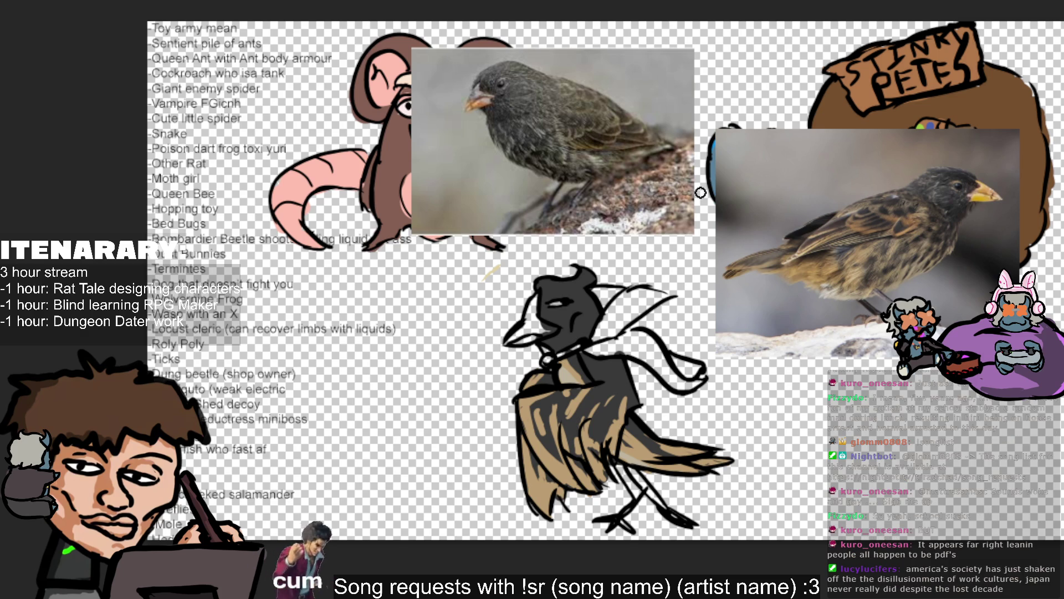
pyautogui.click(940, 173)
pyautogui.click(941, 173)
pyautogui.click(941, 172)
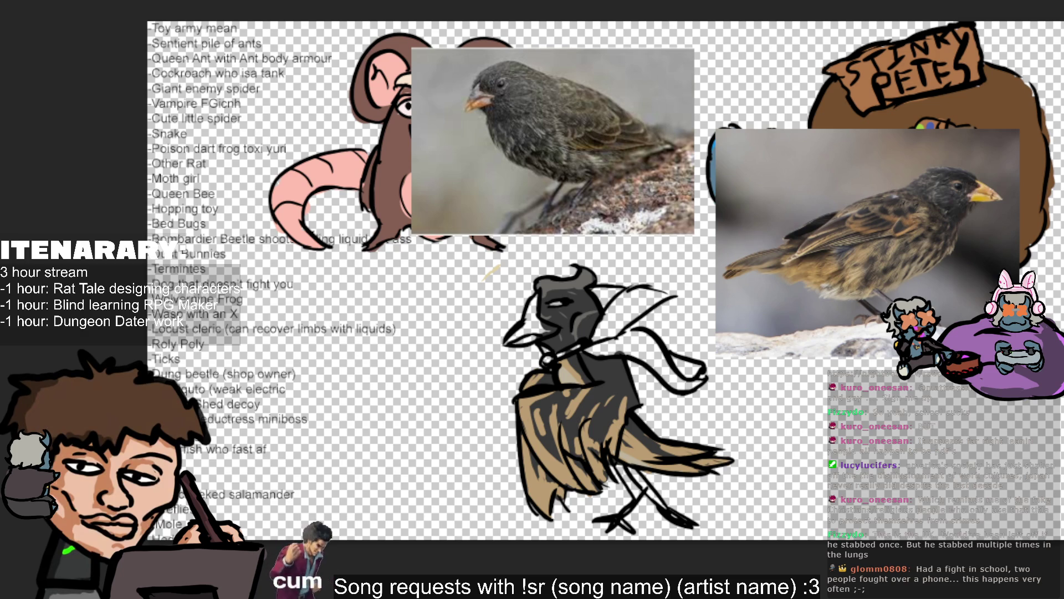
# Step: Paint a rounded yellow beak up the face, then a red scarf from the neck across the back
pyautogui.moveTo(501, 339); pyautogui.dragTo(539, 335)
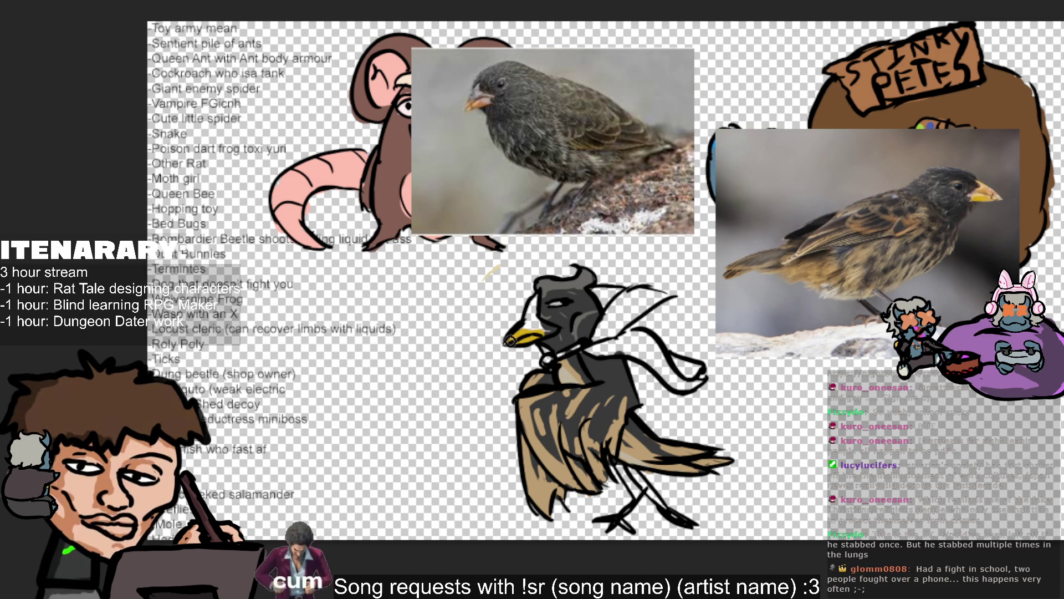
pyautogui.moveTo(500, 345)
pyautogui.mouseDown()
pyautogui.moveTo(534, 339)
pyautogui.moveTo(521, 353)
pyautogui.mouseUp()
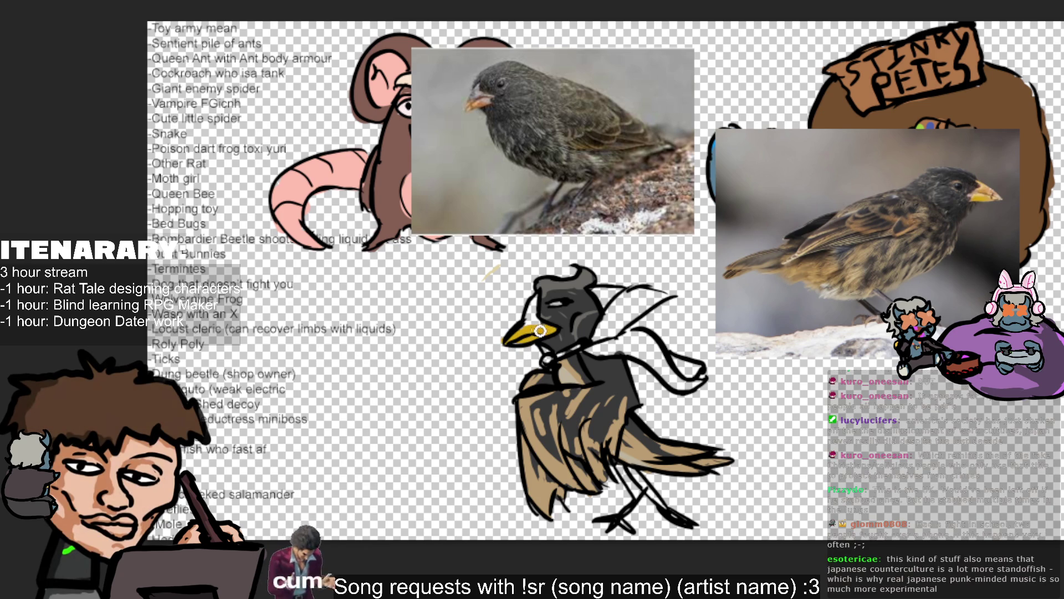
pyautogui.moveTo(532, 321)
pyautogui.mouseDown()
pyautogui.moveTo(535, 302)
pyautogui.moveTo(534, 326)
pyautogui.mouseUp()
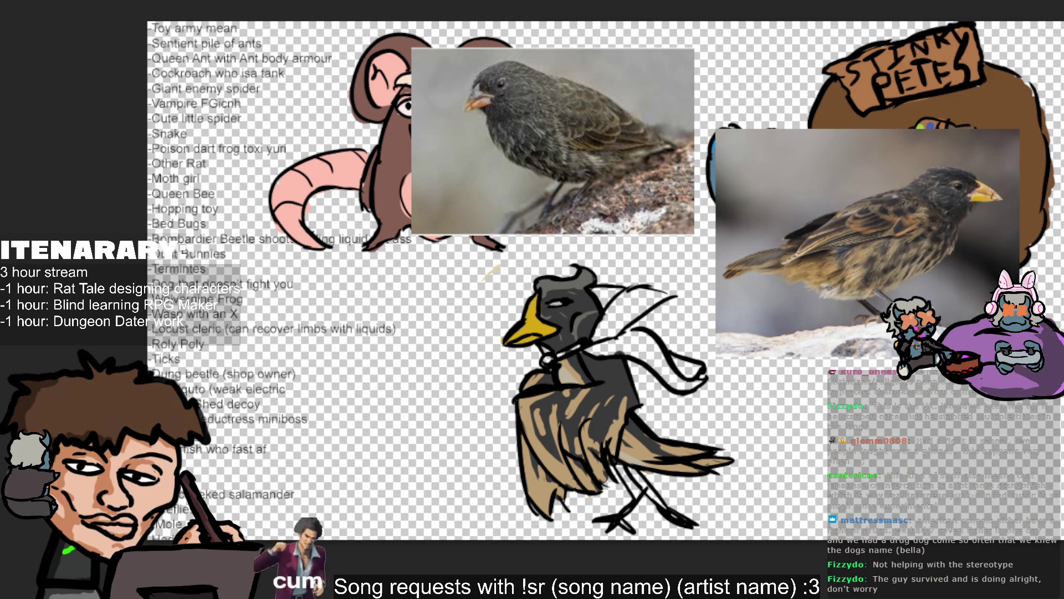
pyautogui.moveTo(604, 350)
pyautogui.mouseDown()
pyautogui.moveTo(627, 338)
pyautogui.moveTo(599, 345)
pyautogui.moveTo(645, 347)
pyautogui.moveTo(625, 342)
pyautogui.mouseUp()
pyautogui.moveTo(641, 355); pyautogui.dragTo(679, 387)
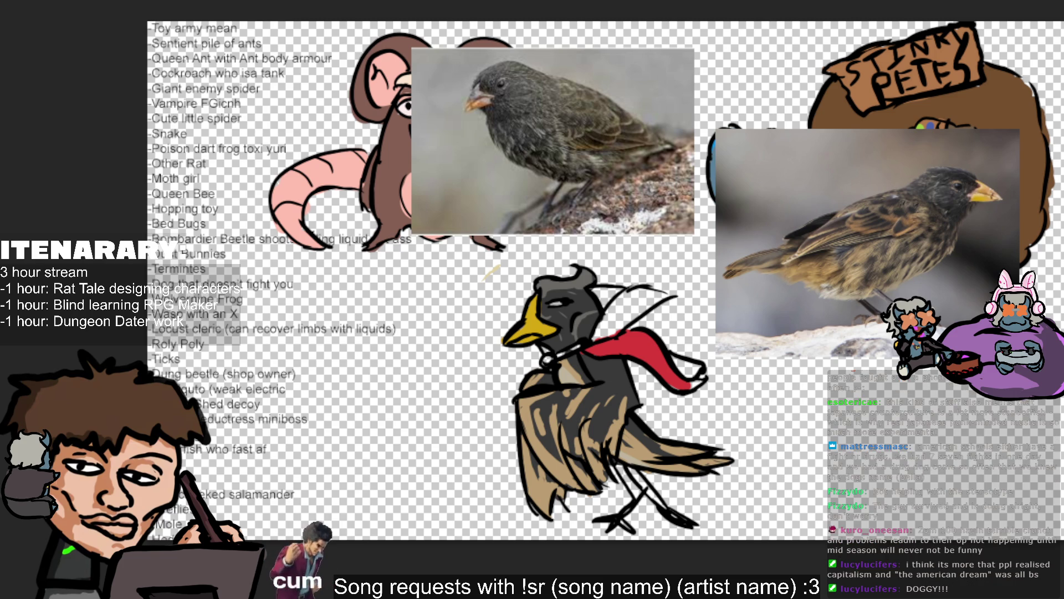
# Step: Brush more red over the scarf and fill in its trailing tip
pyautogui.moveTo(601, 345)
pyautogui.mouseDown()
pyautogui.moveTo(617, 305)
pyautogui.moveTo(601, 302)
pyautogui.moveTo(606, 294)
pyautogui.moveTo(634, 294)
pyautogui.moveTo(637, 316)
pyautogui.moveTo(624, 324)
pyautogui.moveTo(657, 293)
pyautogui.moveTo(643, 293)
pyautogui.moveTo(661, 300)
pyautogui.moveTo(669, 295)
pyautogui.moveTo(653, 286)
pyautogui.moveTo(673, 289)
pyautogui.moveTo(648, 293)
pyautogui.mouseUp()
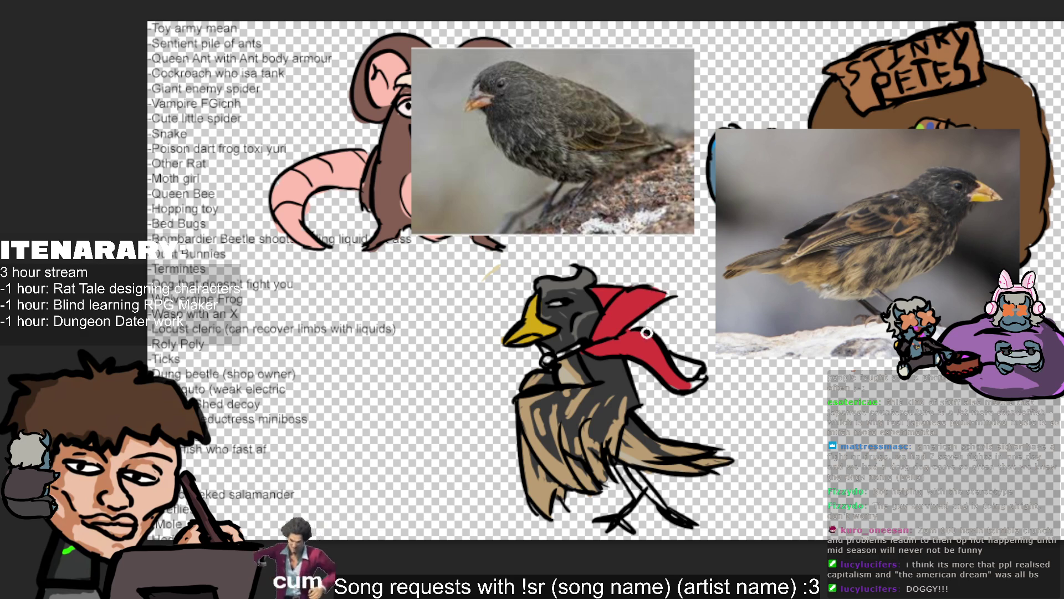
pyautogui.moveTo(693, 384)
pyautogui.mouseDown()
pyautogui.moveTo(681, 383)
pyautogui.moveTo(688, 369)
pyautogui.mouseUp()
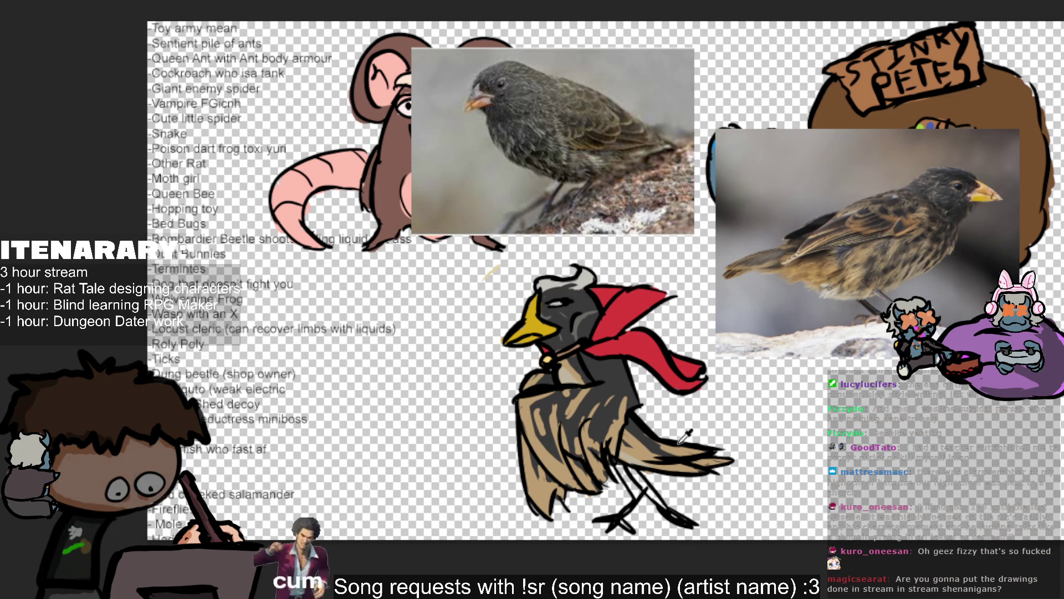
# Step: Sample the cape's red and paint red markings along the yellow beak's lower edge
pyautogui.scroll(1, 679, 435)
pyautogui.keyDown('ctrl'); pyautogui.click(588, 257); pyautogui.keyUp('ctrl')
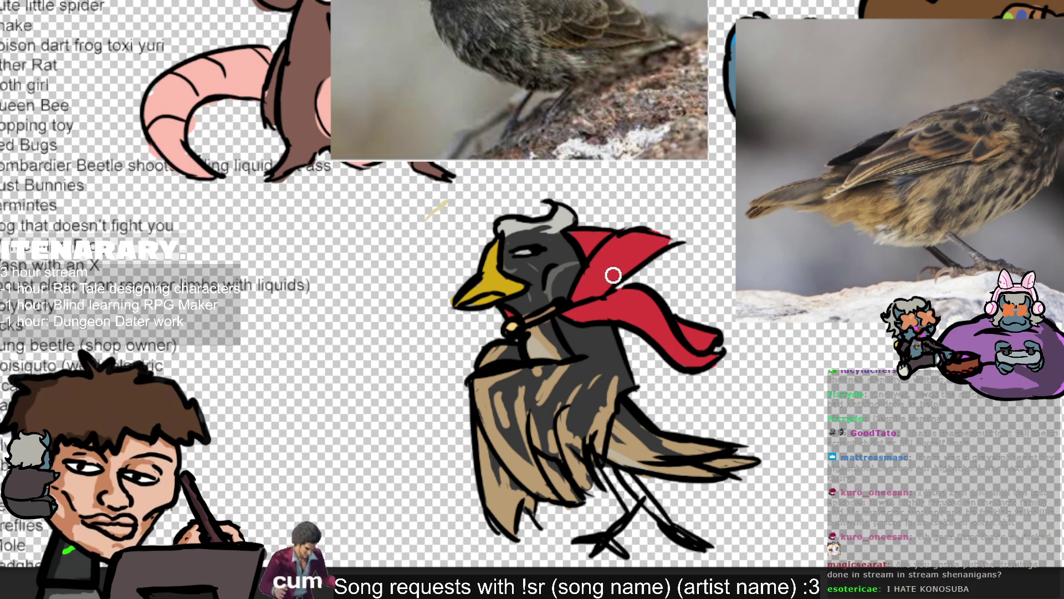
pyautogui.moveTo(467, 303); pyautogui.dragTo(480, 306)
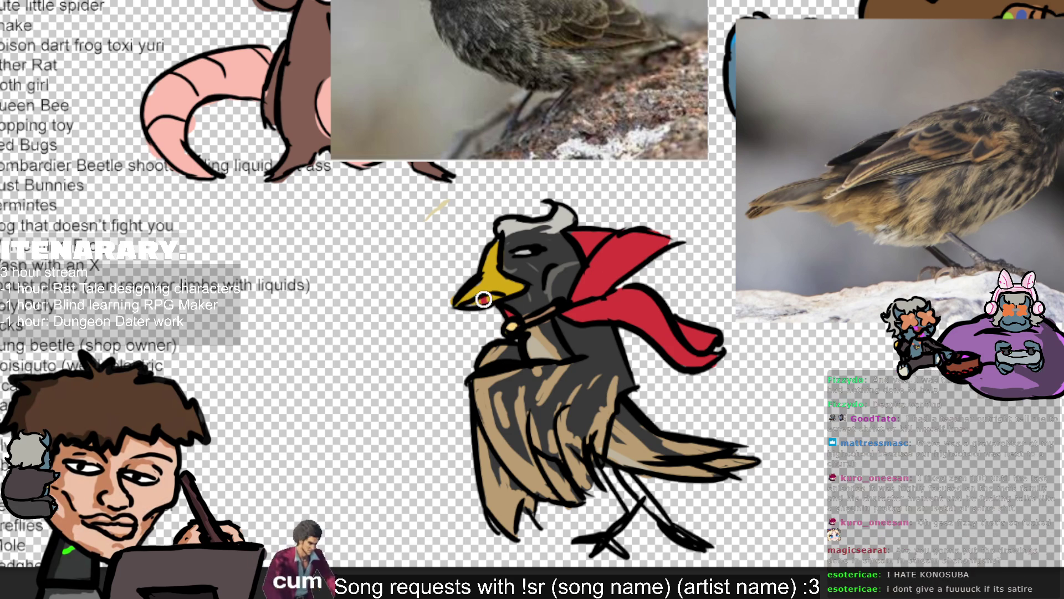
pyautogui.keyDown('ctrl'); pyautogui.click(477, 285); pyautogui.keyUp('ctrl')
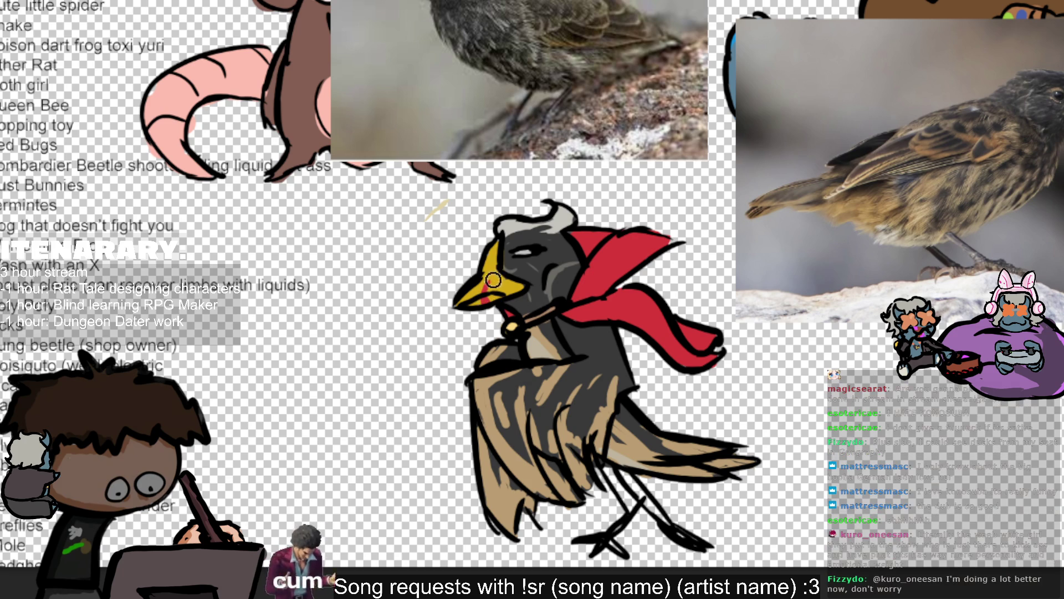
pyautogui.moveTo(492, 280); pyautogui.dragTo(494, 289)
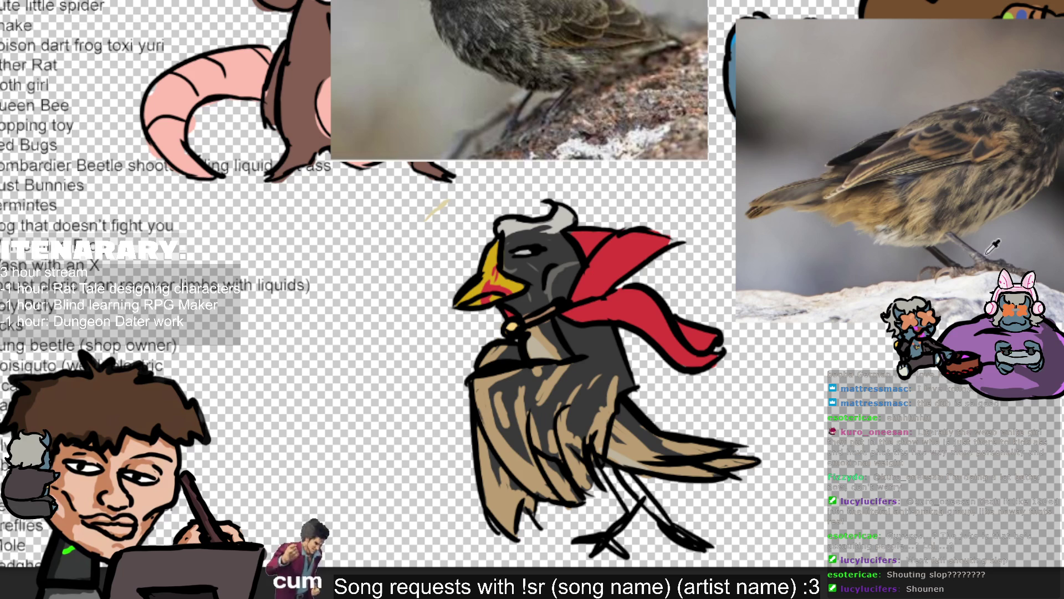
pyautogui.keyDown('ctrl'); pyautogui.click(890, 252); pyautogui.keyUp('ctrl')
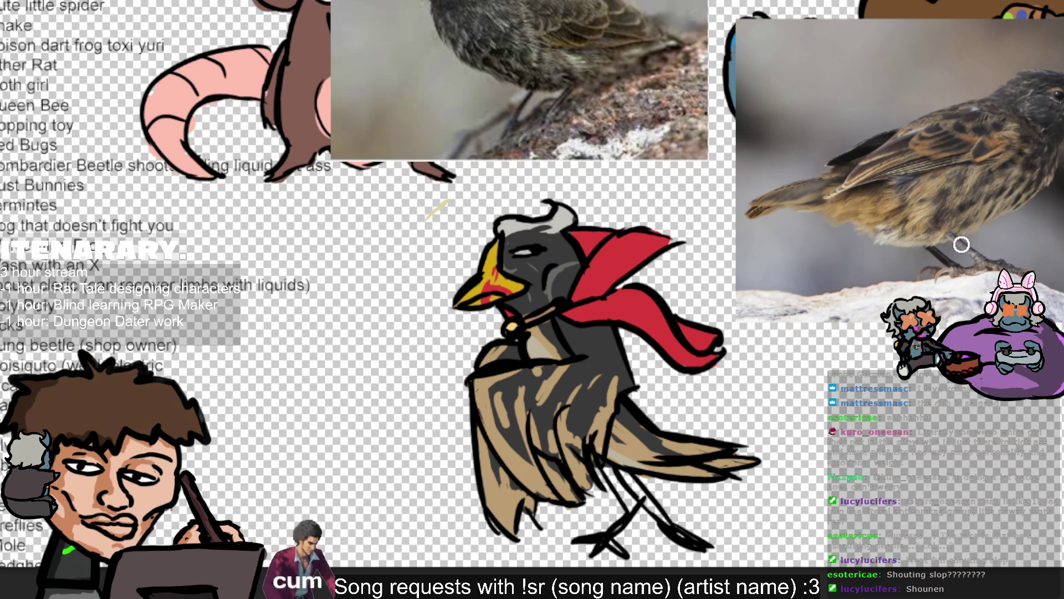
pyautogui.hotkey('ctrl', 'v')
pyautogui.hotkey('ctrl', 'z')
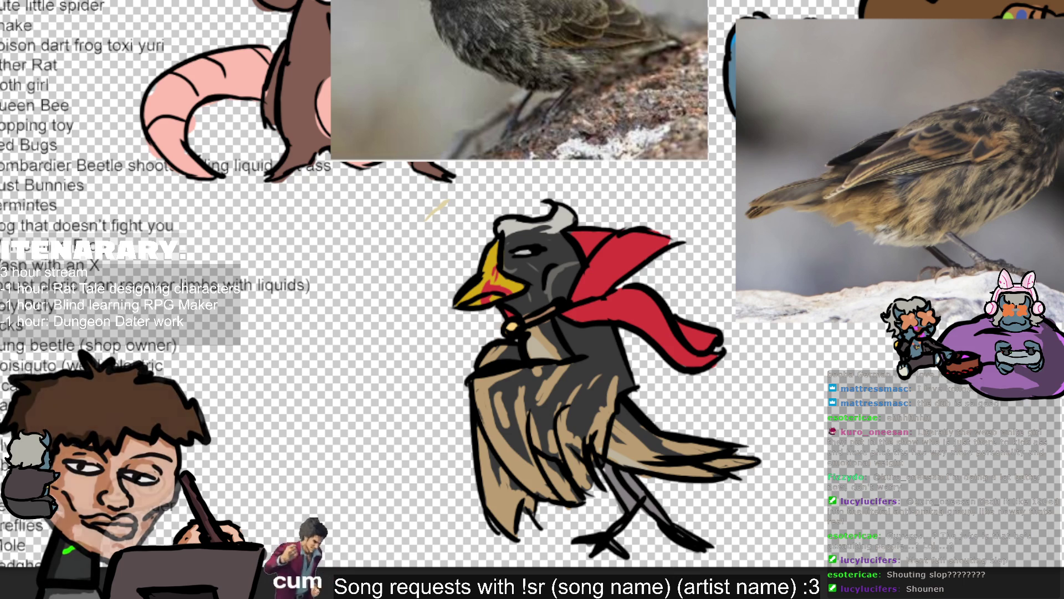
pyautogui.moveTo(609, 332); pyautogui.dragTo(508, 324)
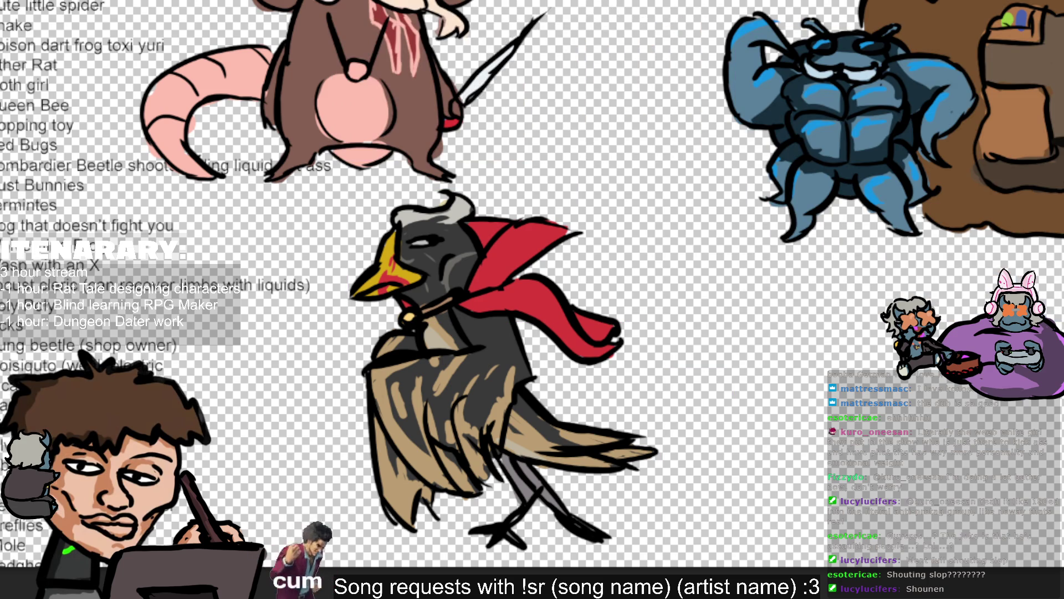
# Step: Drag the bird drawing up and left until it sits just below the rat
pyautogui.moveTo(856, 472); pyautogui.dragTo(854, 446)
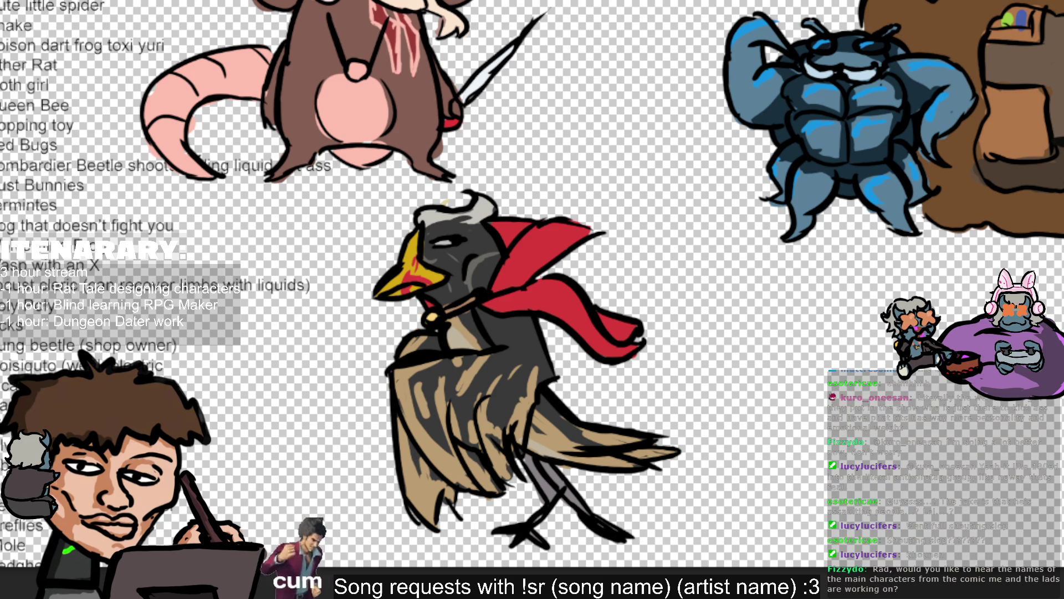
pyautogui.moveTo(622, 404)
pyautogui.mouseDown()
pyautogui.moveTo(599, 388)
pyautogui.moveTo(614, 370)
pyautogui.mouseUp()
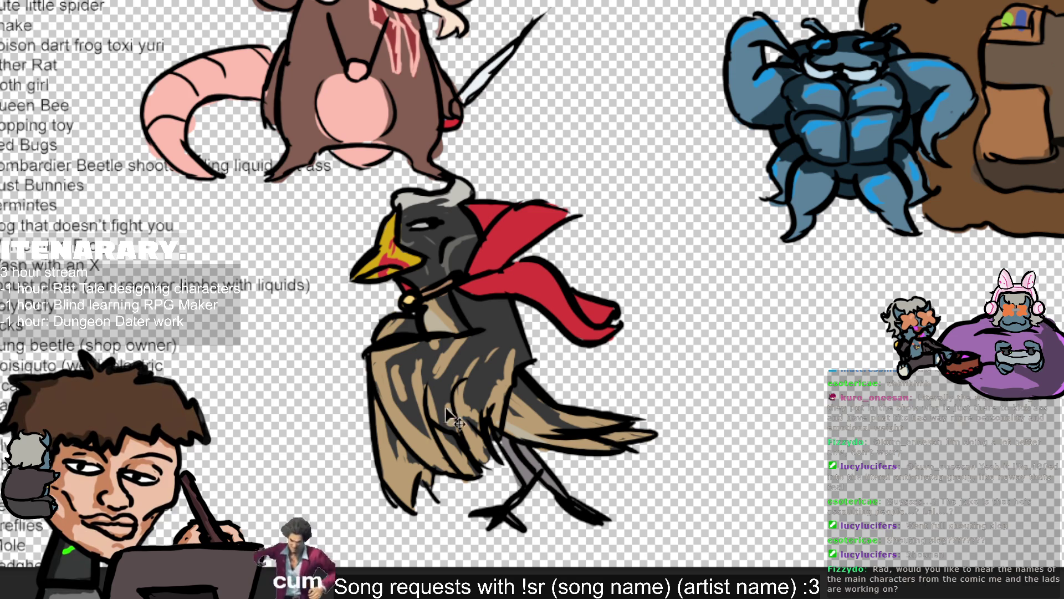
pyautogui.moveTo(606, 312); pyautogui.dragTo(524, 320)
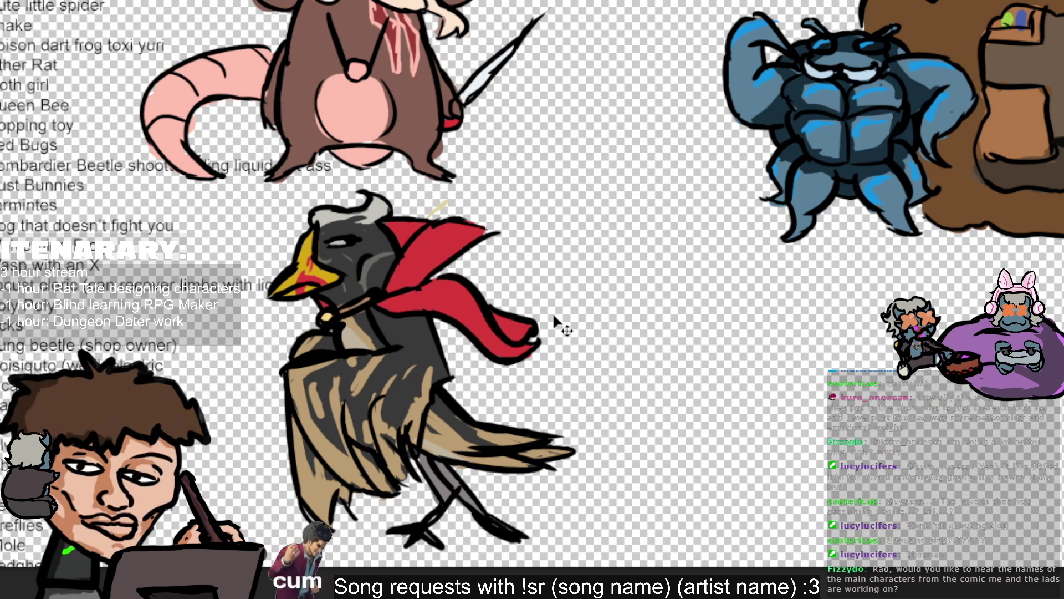
# Step: Zoom out to fit the whole character sheet and paste in the coloured cockroach drawing
pyautogui.scroll(-2, 501, 212)
pyautogui.scroll(-3, 788, 271)
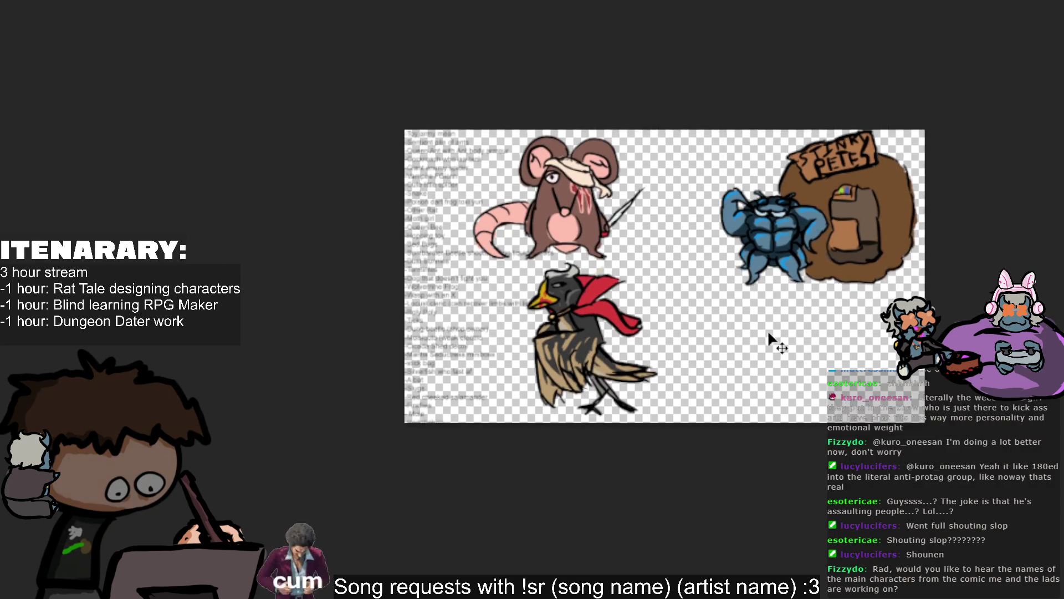
pyautogui.scroll(2, 744, 354)
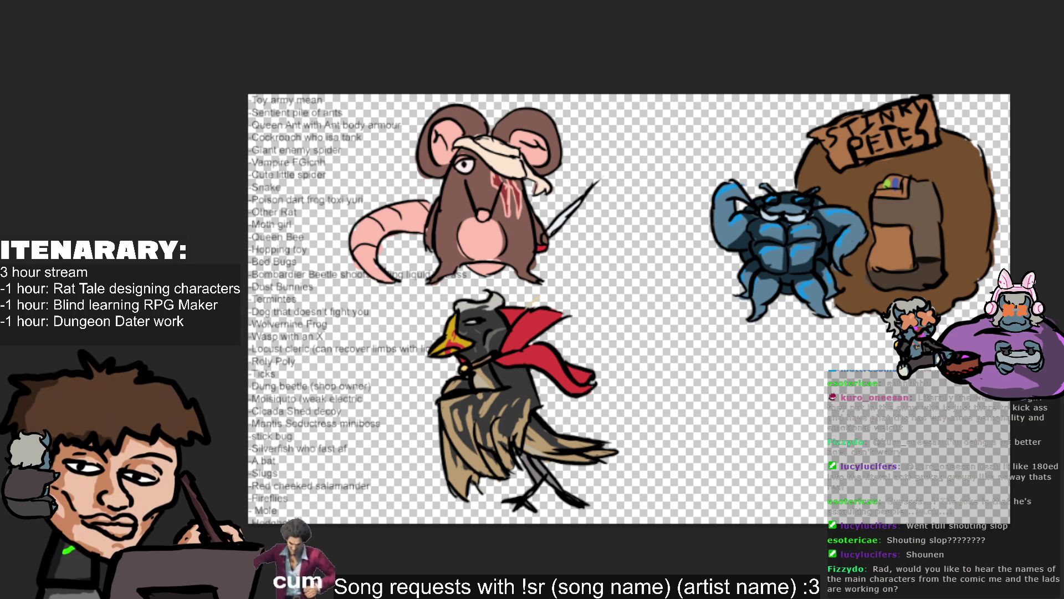
pyautogui.scroll(1, 629, 318)
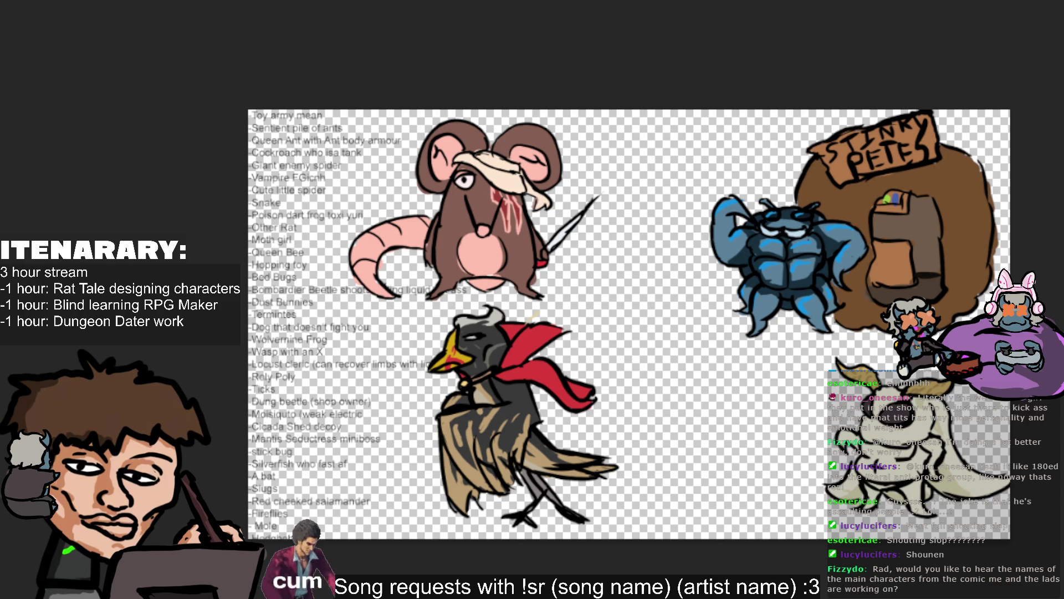
pyautogui.hotkey('ctrl', 'v')
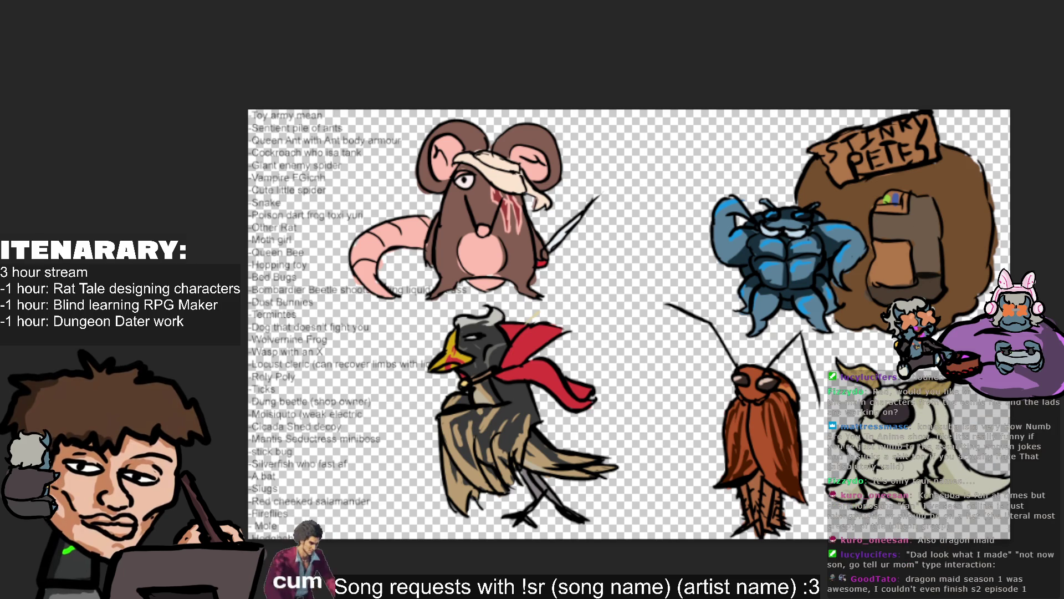
# Step: Move the cockroach drawing left so it stands beside the bird
pyautogui.moveTo(818, 369); pyautogui.dragTo(723, 360)
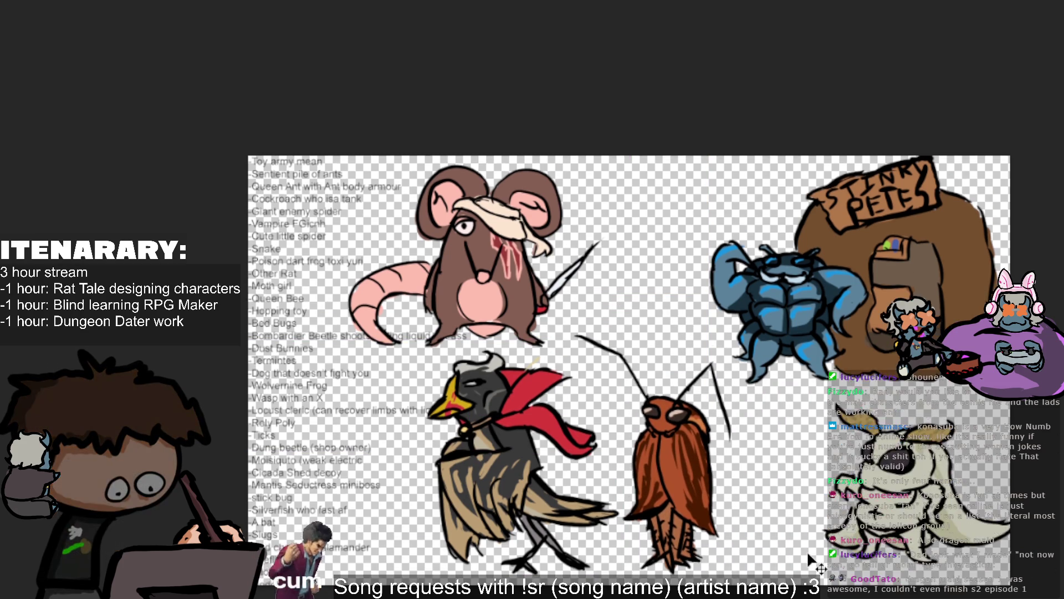
pyautogui.scroll(3, 816, 401)
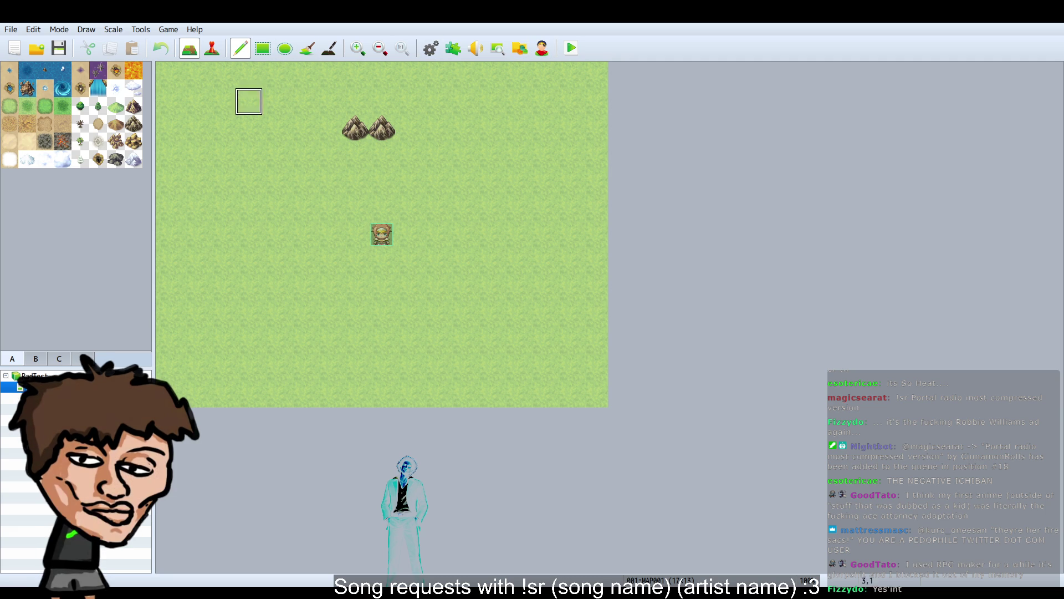
# Step: Browse the Mountain, Pit, Paved Road, Lava and pond tiles in the A palette
pyautogui.click(135, 114)
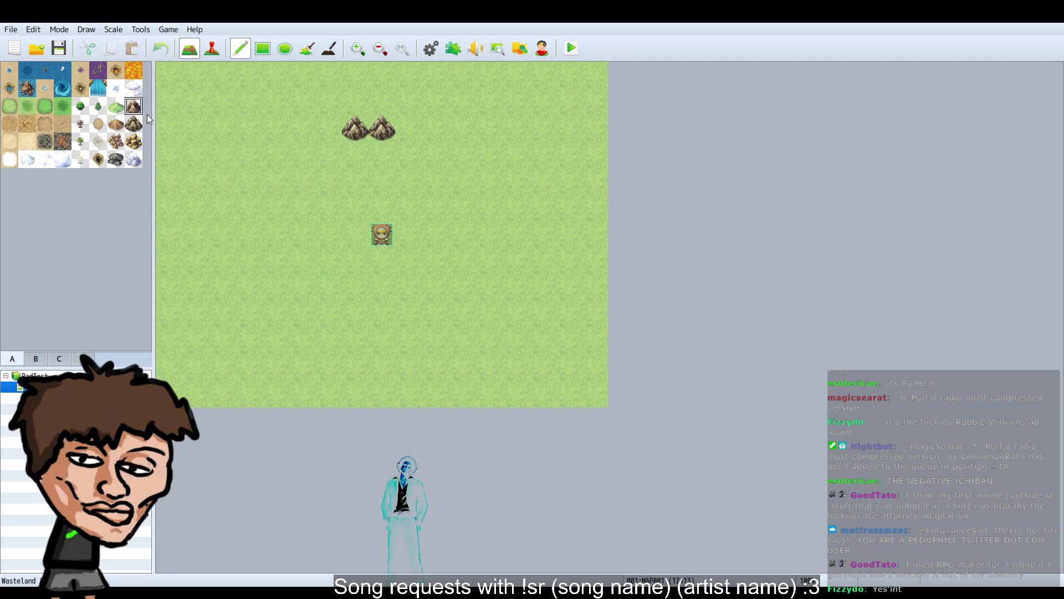
pyautogui.click(134, 142)
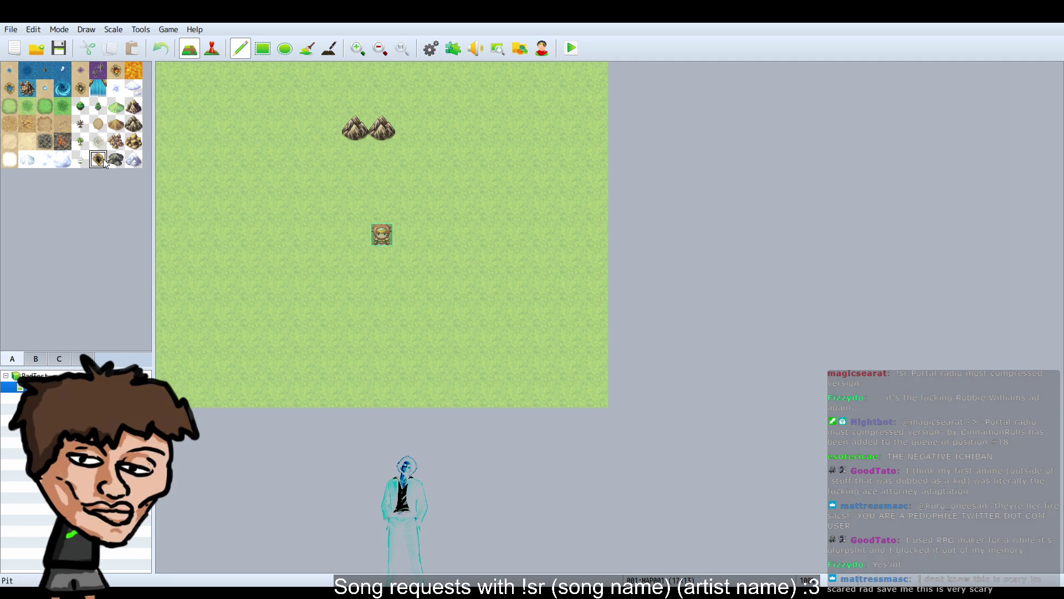
pyautogui.click(62, 159)
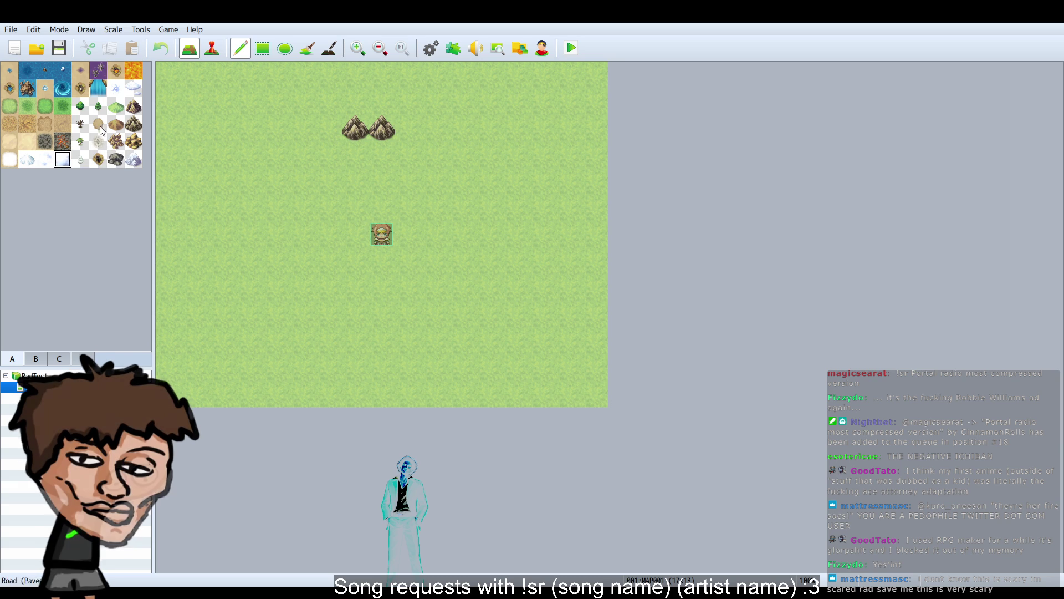
pyautogui.click(98, 88)
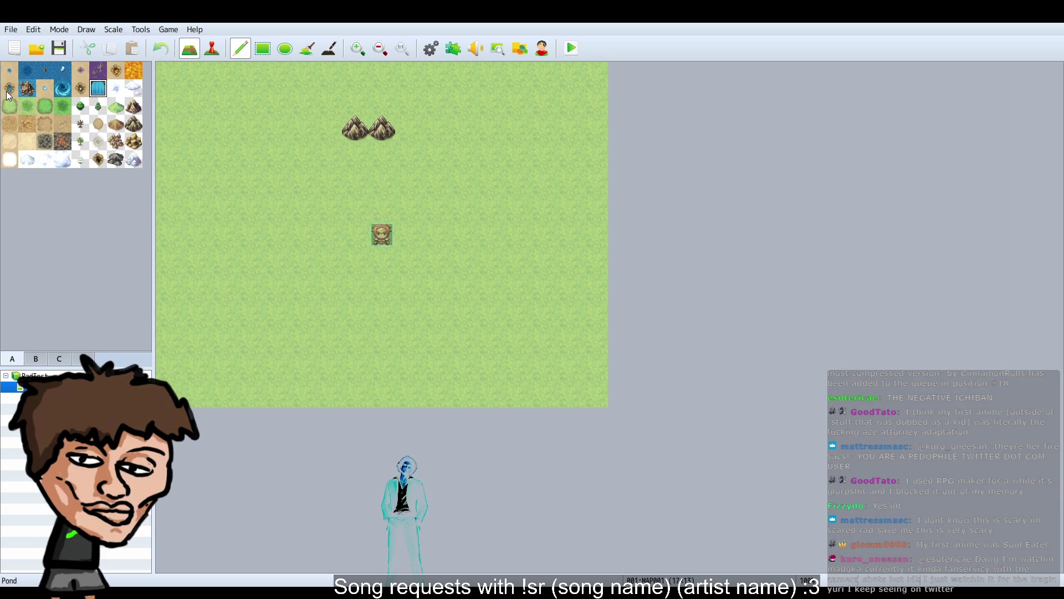
pyautogui.click(9, 93)
pyautogui.click(98, 88)
# Step: Place rock piles left of the map centre and beside the sign, then open the Character Generator
pyautogui.click(81, 159)
pyautogui.click(133, 141)
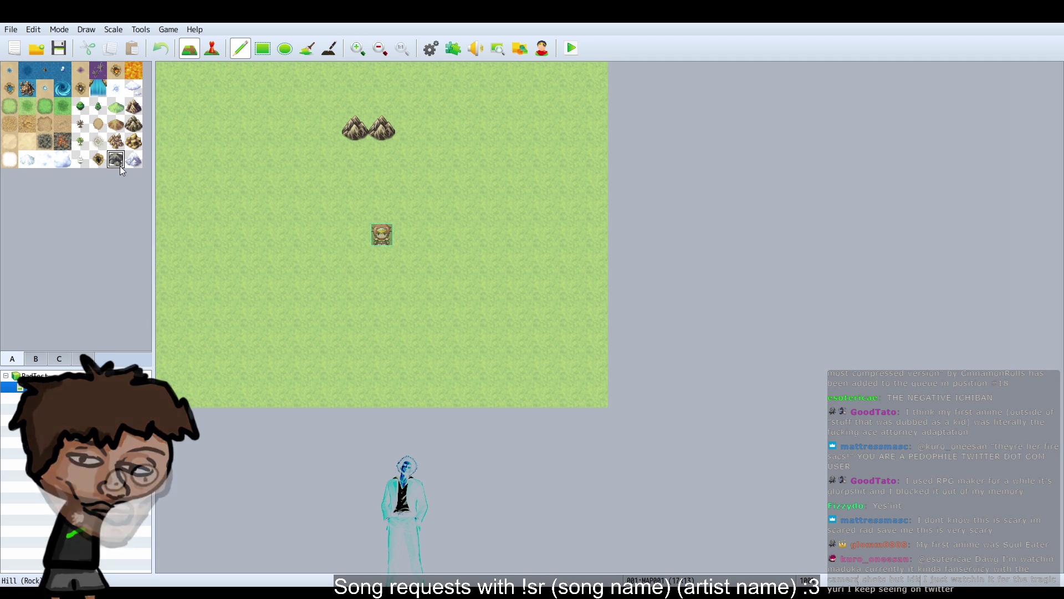
pyautogui.click(355, 235)
pyautogui.click(249, 208)
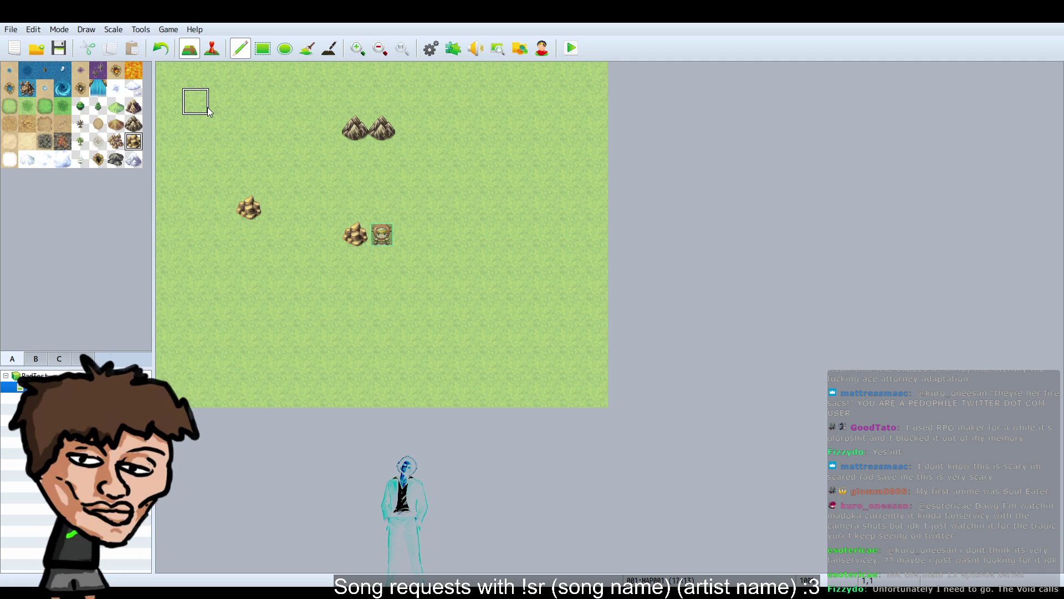
pyautogui.click(542, 48)
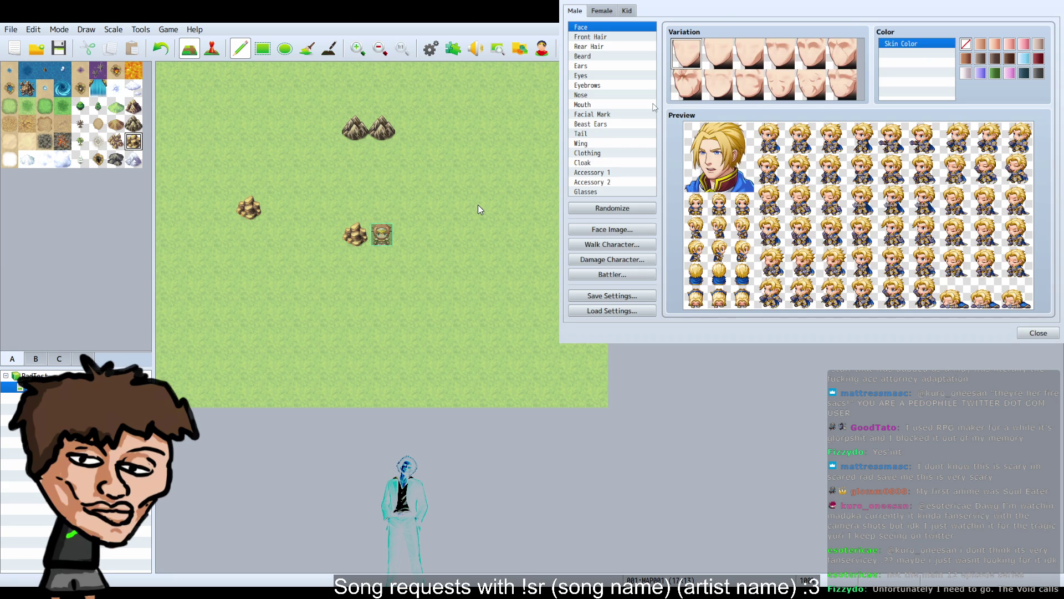
# Step: Look through the Female and Kid part sets, then settle on the Male tab
pyautogui.click(606, 12)
pyautogui.click(634, 12)
pyautogui.click(574, 12)
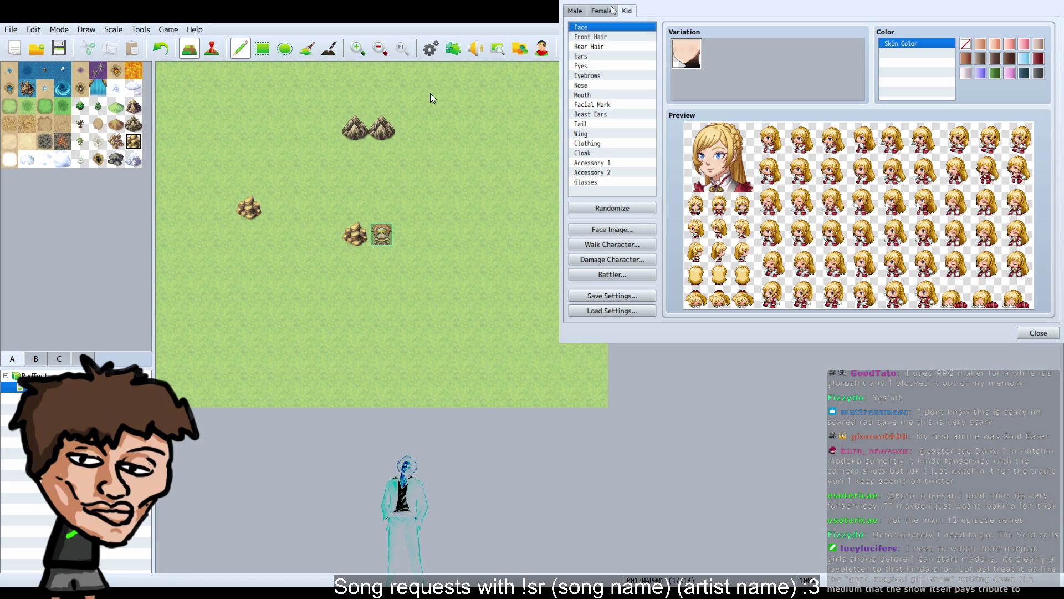
pyautogui.click(613, 10)
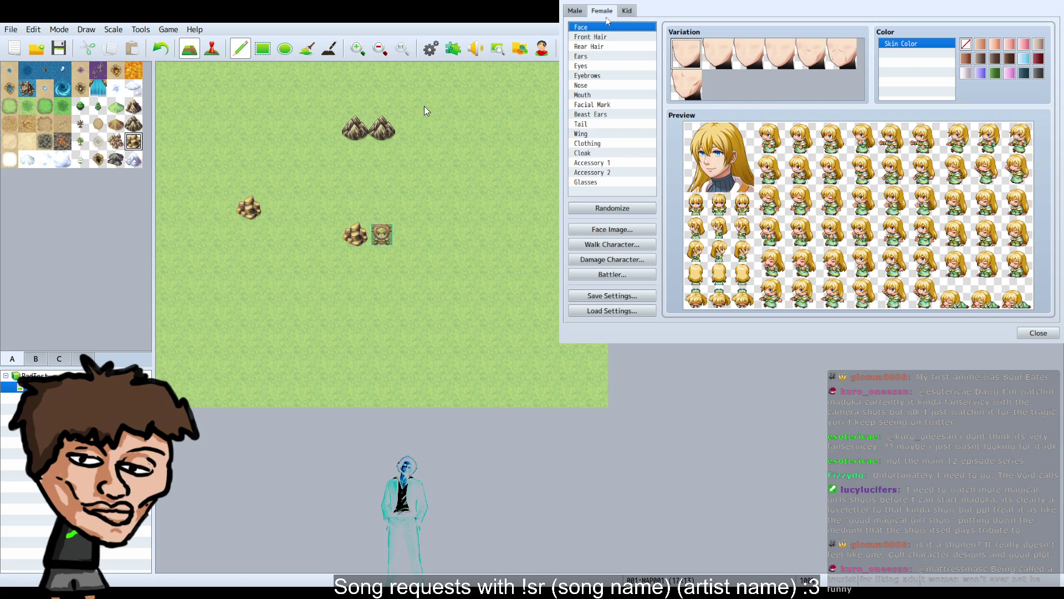
pyautogui.click(583, 9)
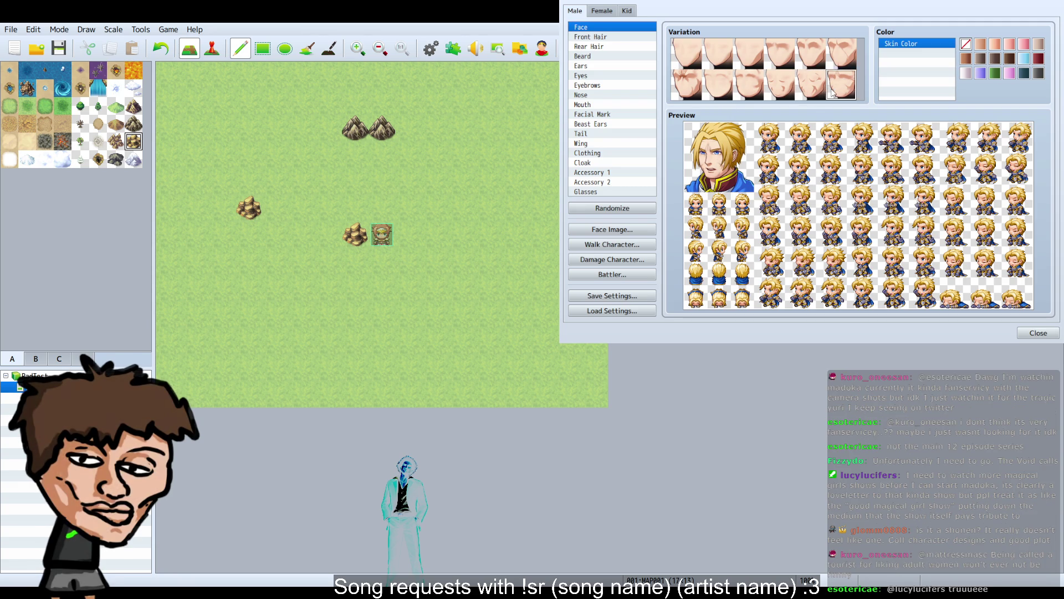
# Step: Try out several face variations for the male character
pyautogui.click(779, 54)
pyautogui.click(741, 63)
pyautogui.click(719, 73)
pyautogui.click(678, 86)
pyautogui.click(750, 77)
pyautogui.click(803, 85)
pyautogui.click(750, 84)
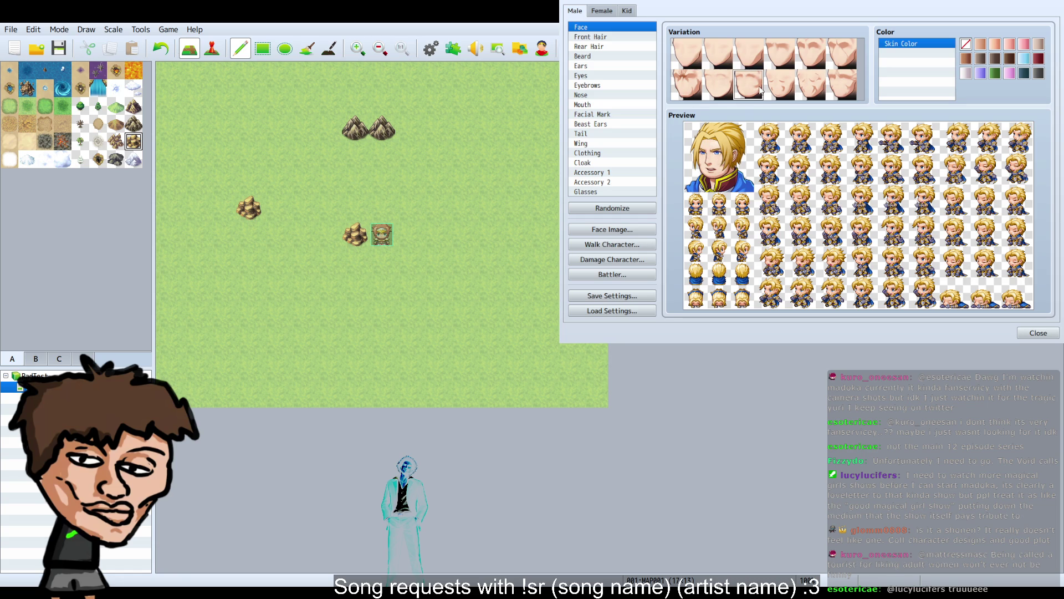
# Step: Give the character a tail, trying three tail styles, then close the generator and open Plugin Manager
pyautogui.click(594, 135)
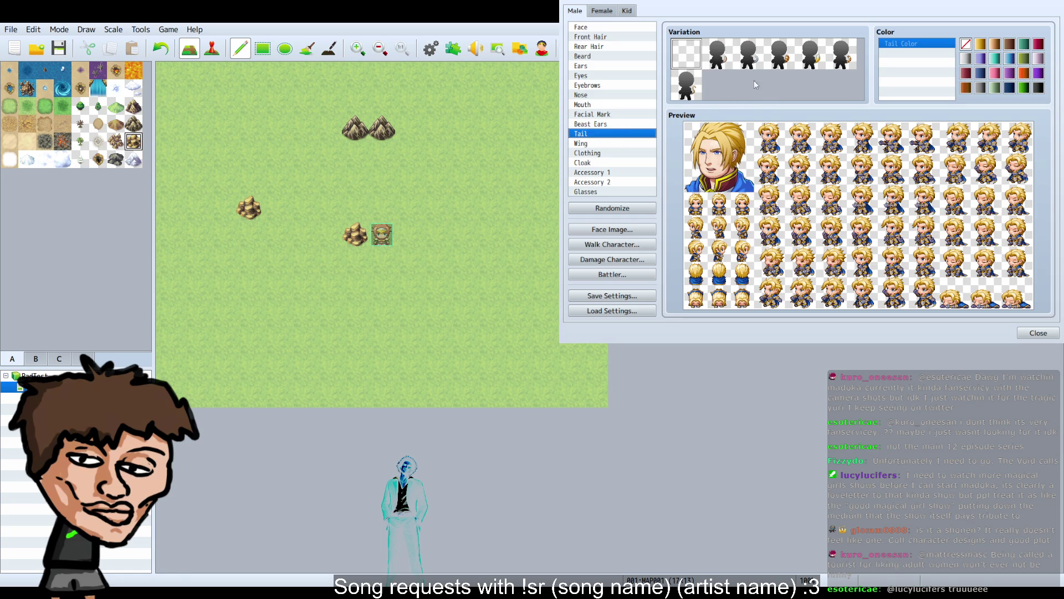
pyautogui.click(790, 59)
pyautogui.click(810, 61)
pyautogui.click(841, 63)
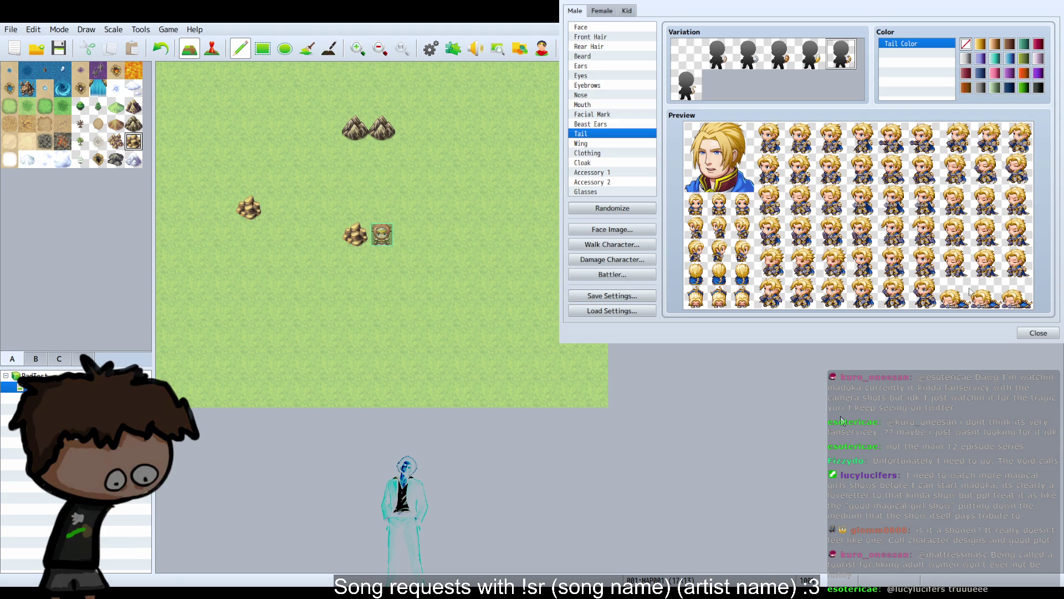
pyautogui.click(612, 274)
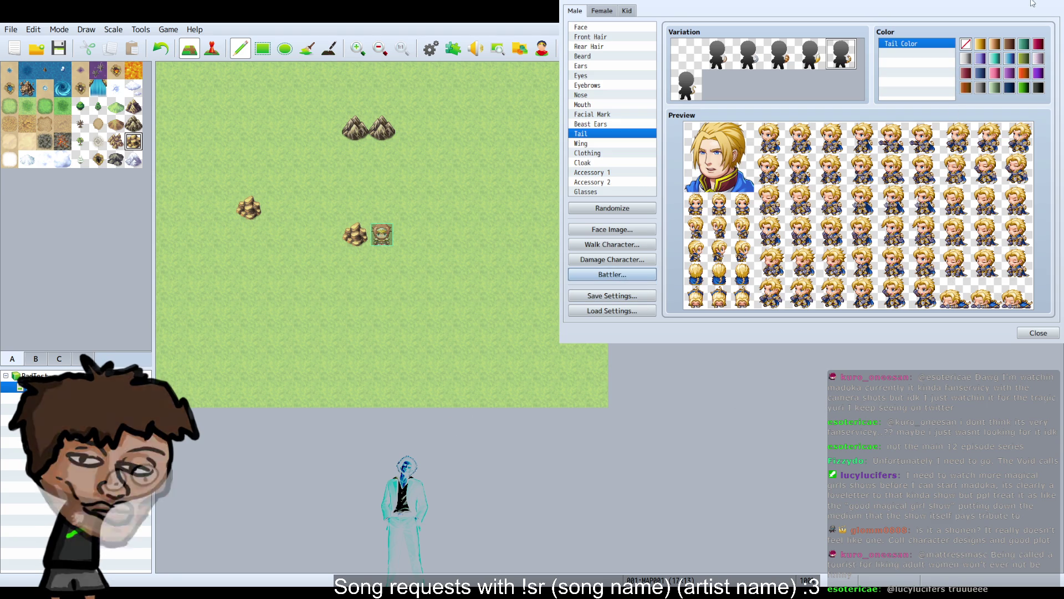
pyautogui.press('Escape')
pyautogui.click(461, 52)
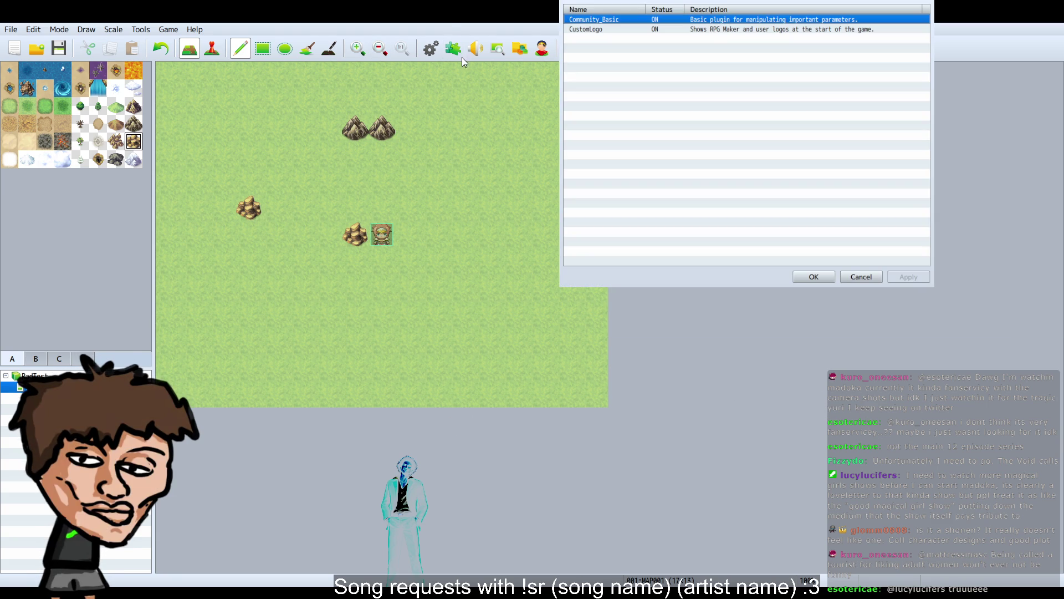
# Step: Close the Plugin Manager and toggle between Event and Map editing modes
pyautogui.press('Escape')
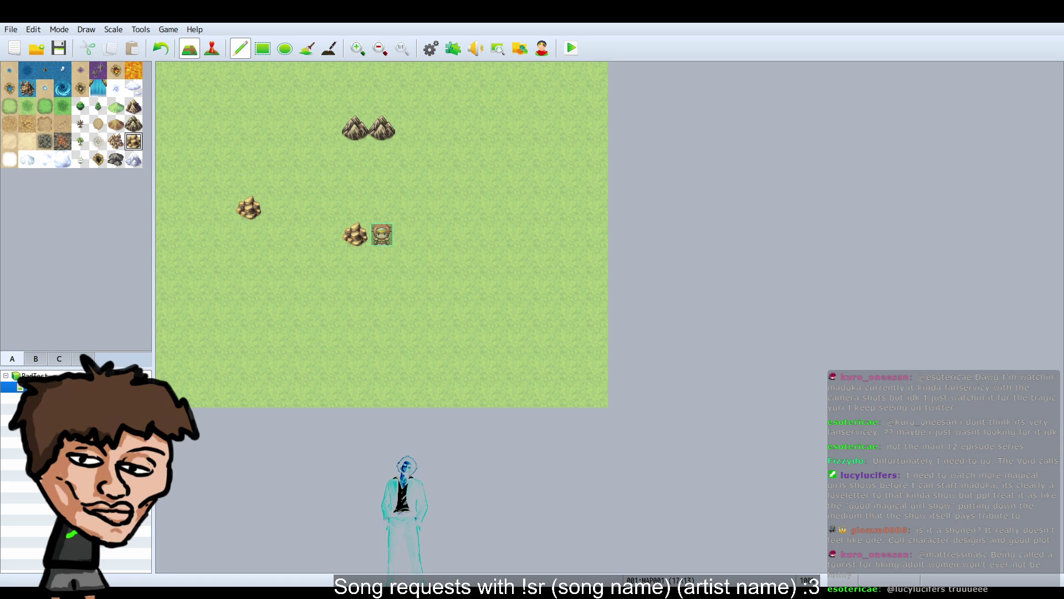
pyautogui.click(212, 48)
pyautogui.click(194, 49)
# Step: Return to Map mode and show tileset B's mountain, town and castle tiles
pyautogui.click(211, 48)
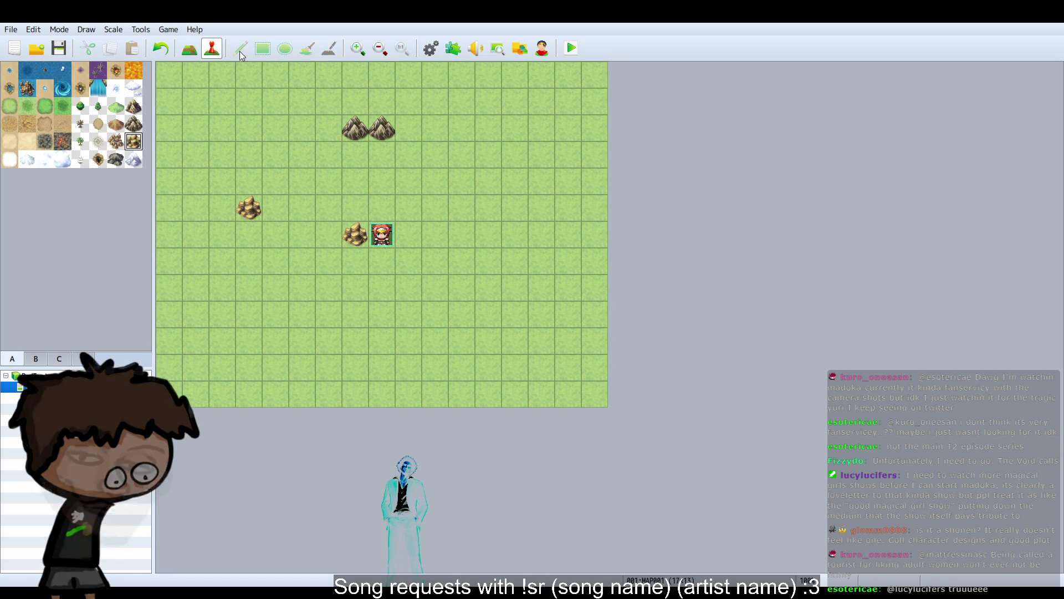
pyautogui.click(182, 51)
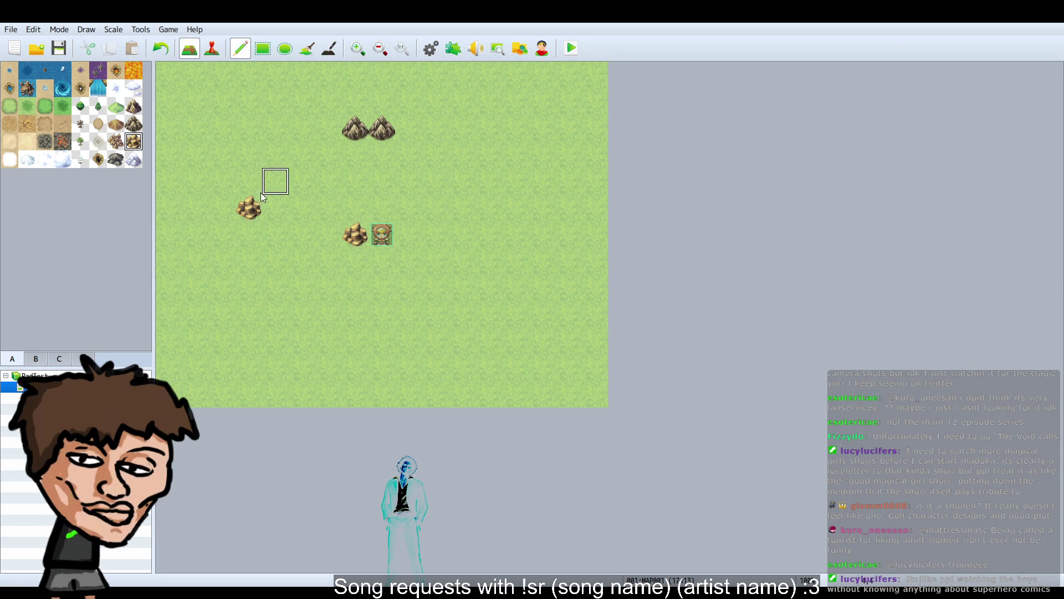
pyautogui.click(35, 358)
pyautogui.scroll(-10, 132, 308)
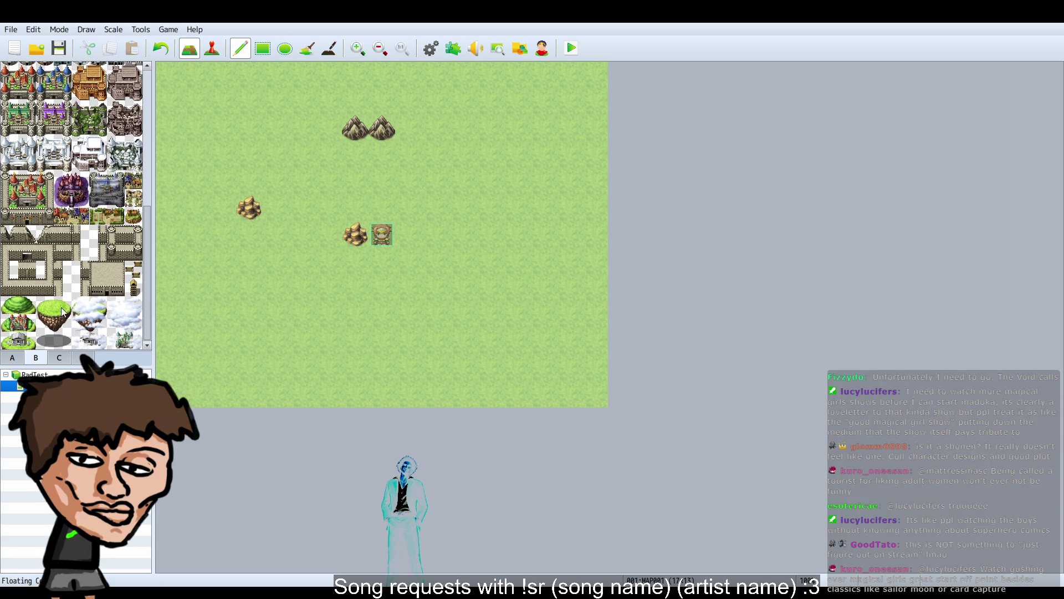
# Step: Paint the two floating island pieces side by side on the map's right side
pyautogui.click(45, 305)
pyautogui.click(486, 238)
pyautogui.click(63, 306)
pyautogui.click(514, 238)
pyautogui.click(45, 305)
pyautogui.click(488, 238)
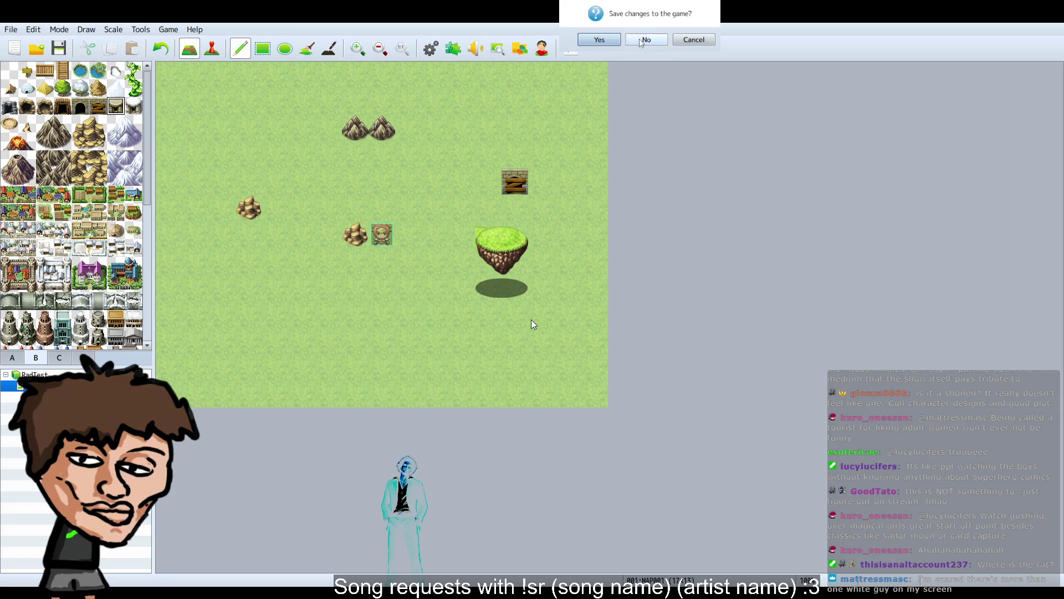
pyautogui.press('Return')
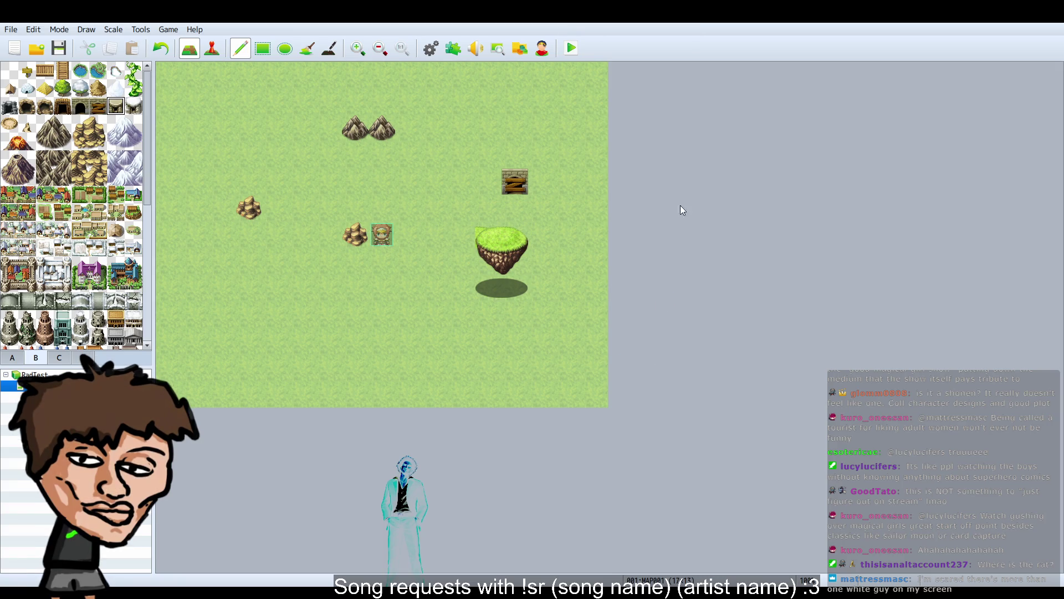